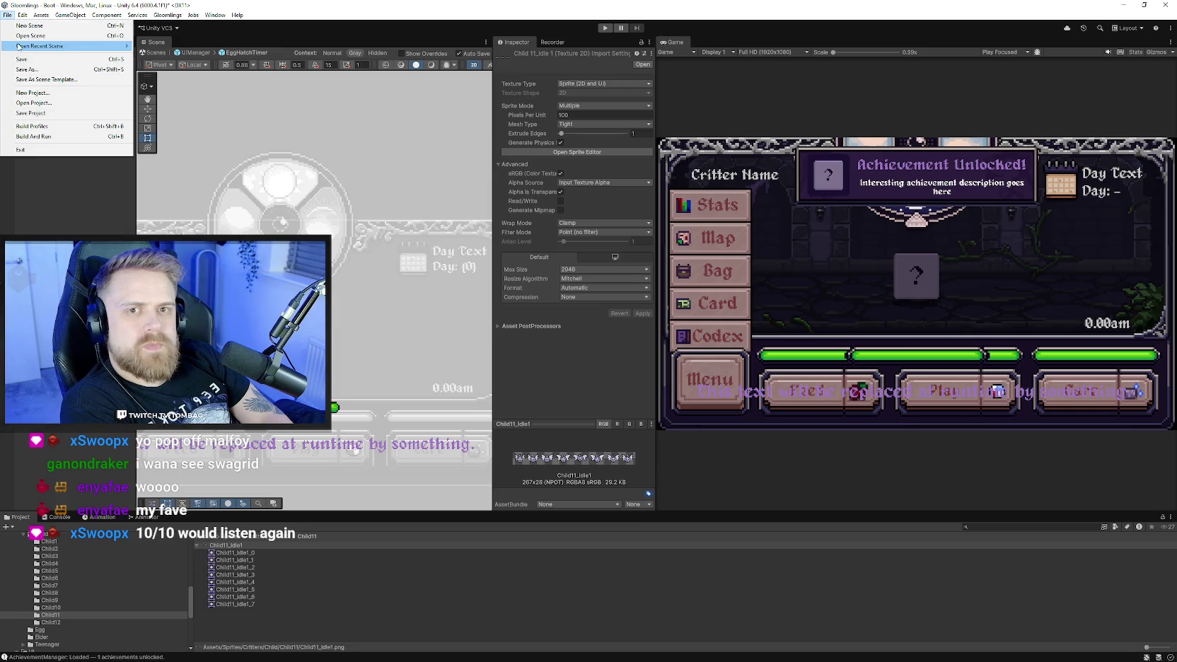
click(8, 15)
Exit the EggHatchTimer prefab back to the UIManager scene.
click(37, 113)
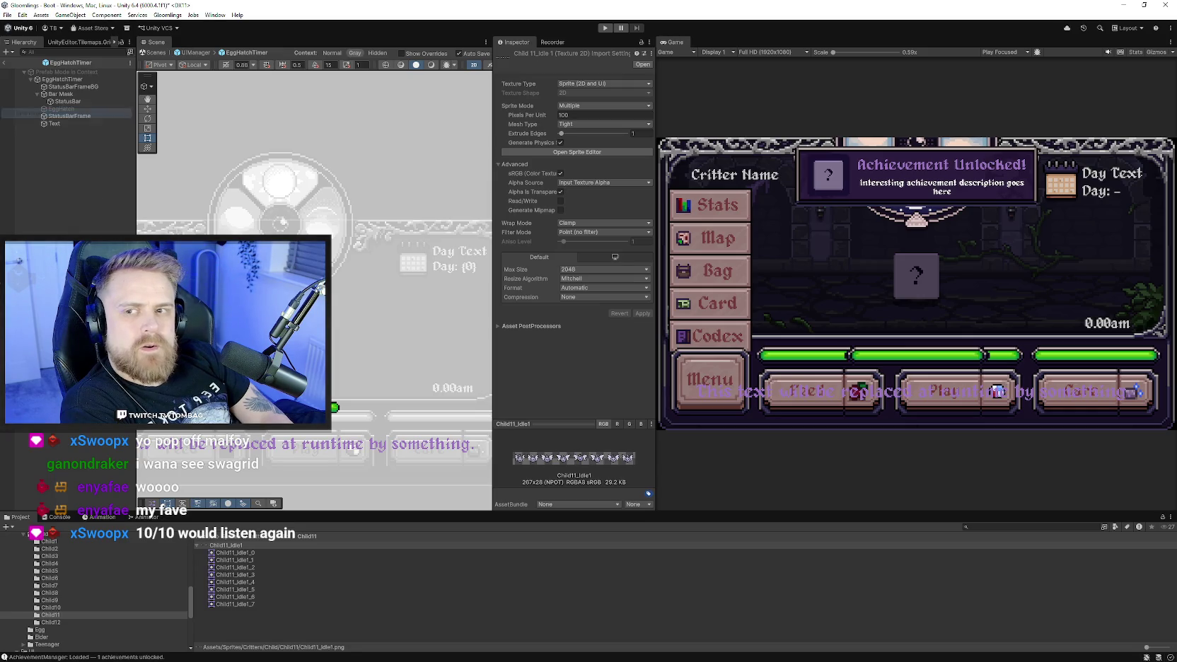
click(4, 63)
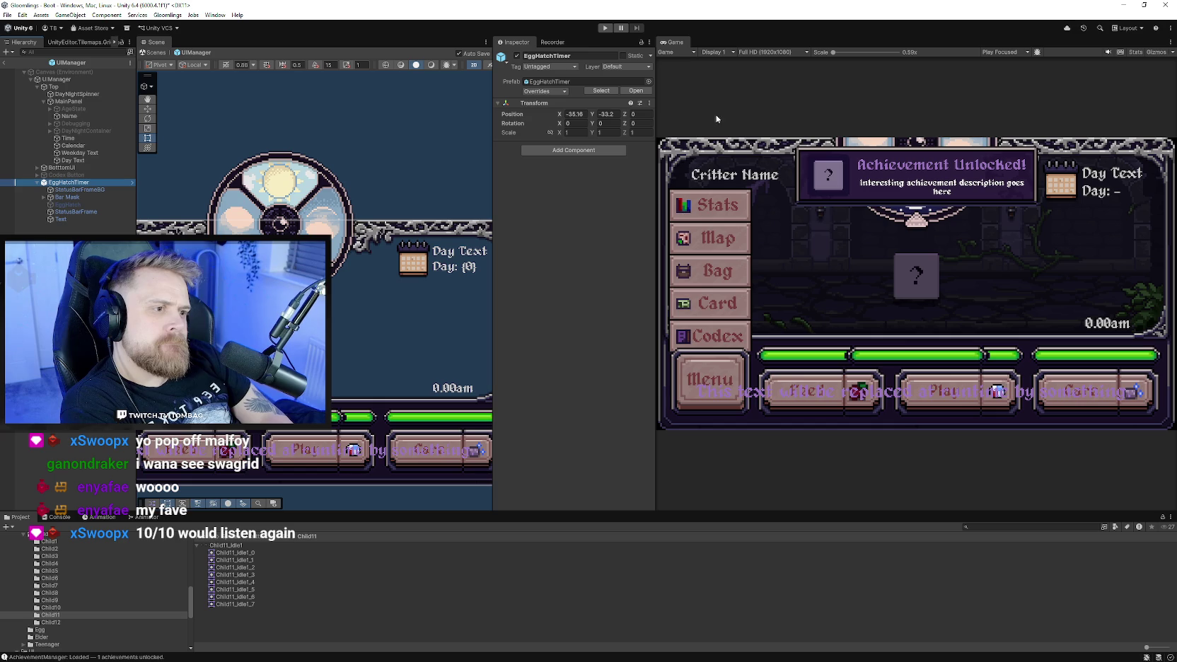
Play-test the game, continue into the saved game, then stop playing.
click(605, 28)
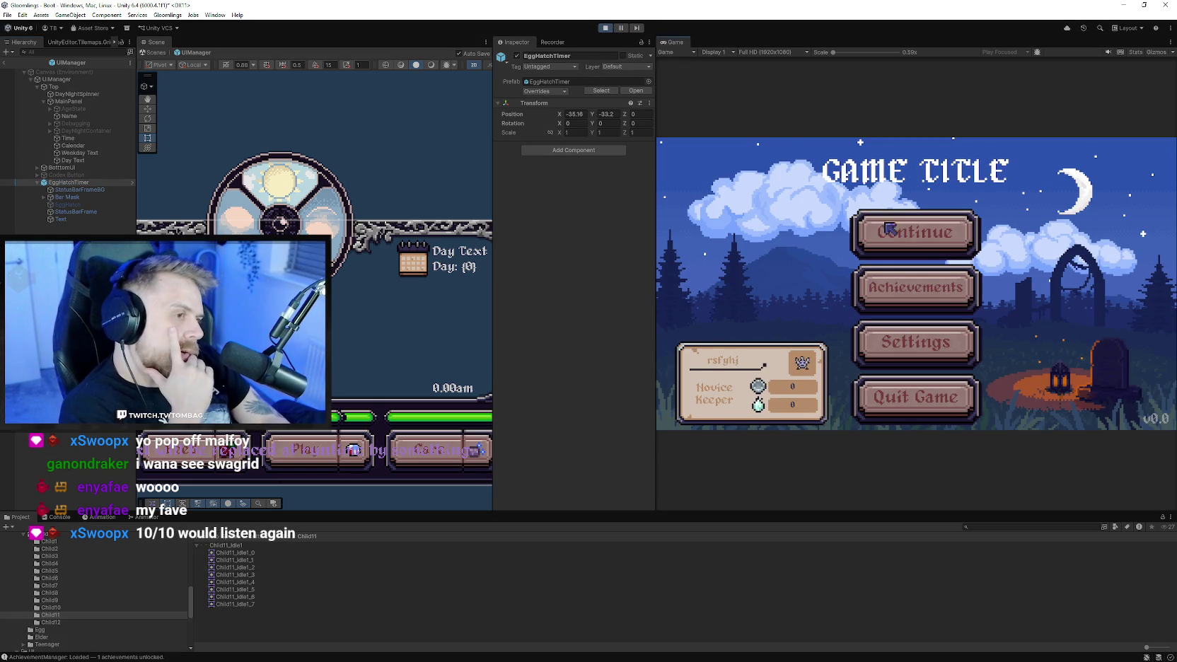
click(893, 245)
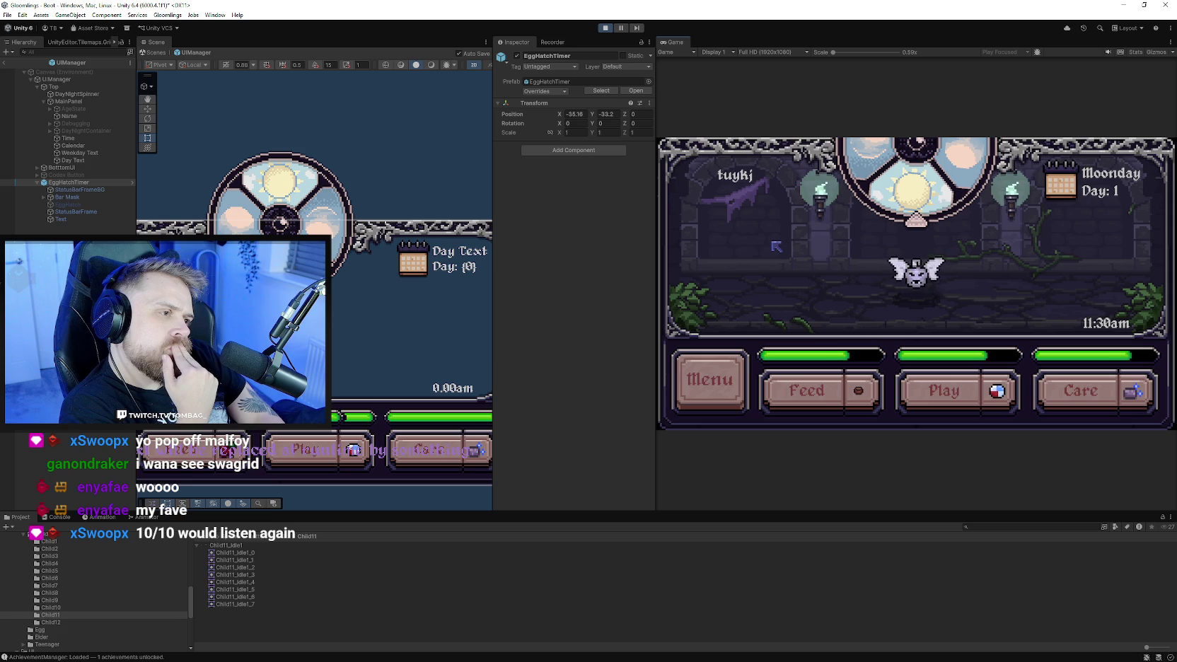
click(605, 27)
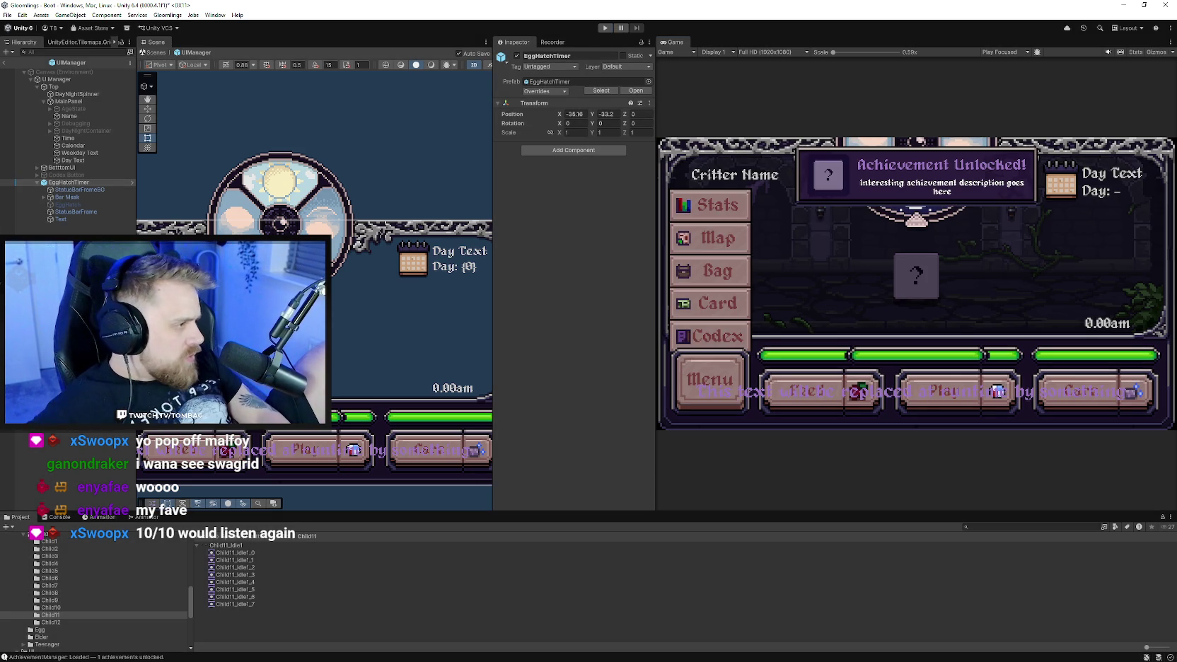
key(alt+Tab)
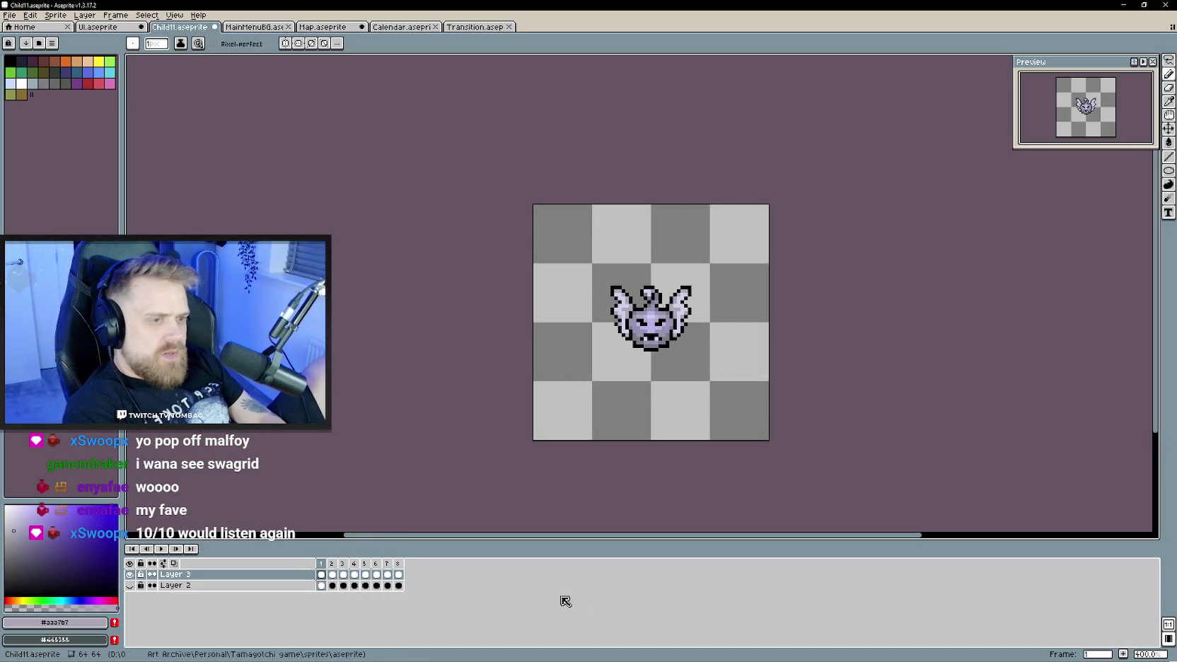
Bring up Transition.aseprite and play its circle-opening animation.
click(473, 26)
key(Return)
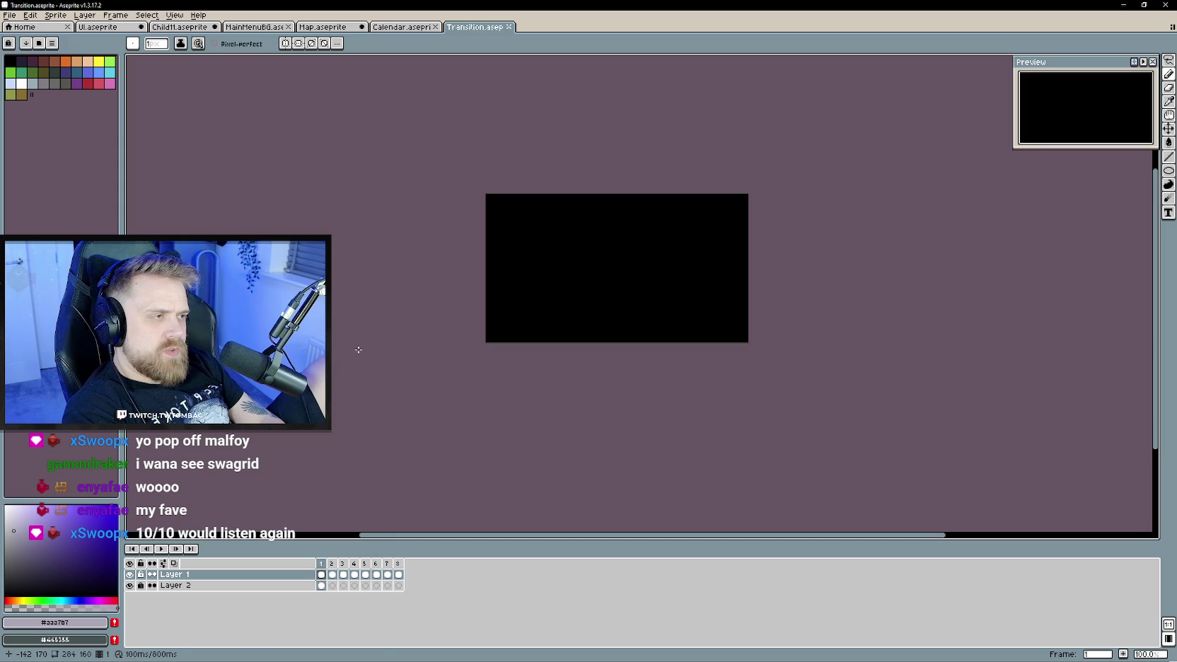
click(1120, 5)
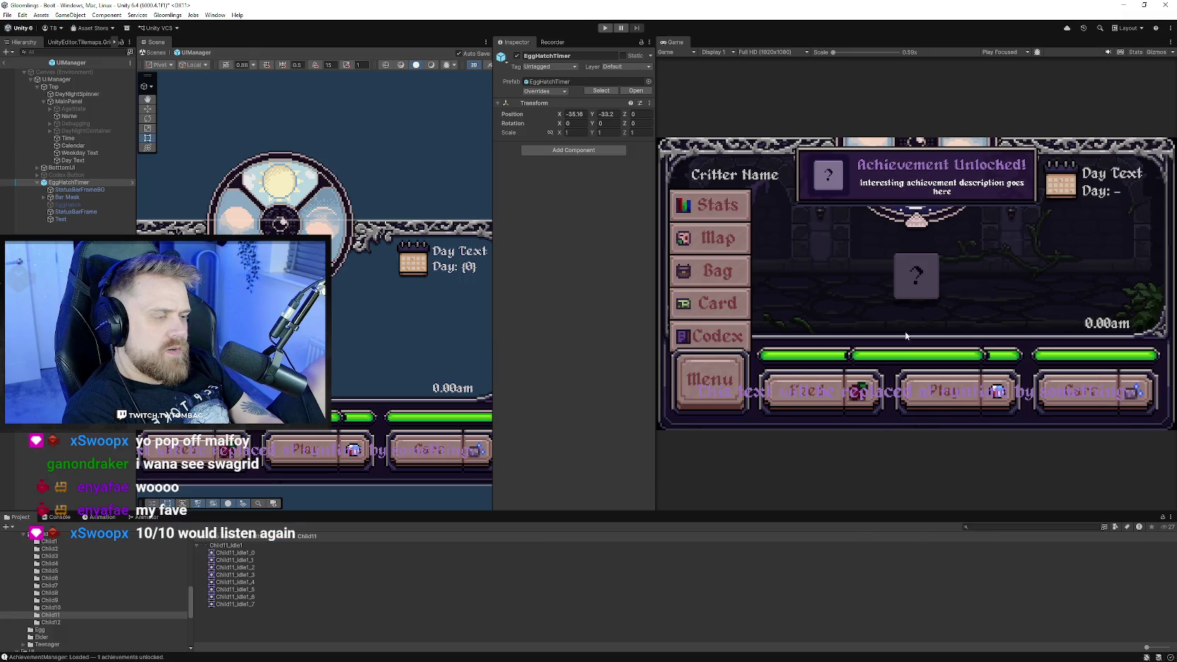
Run the game, scroll through the Achievements screen's list, then return to the title menu.
scroll(469, 310, down, 1)
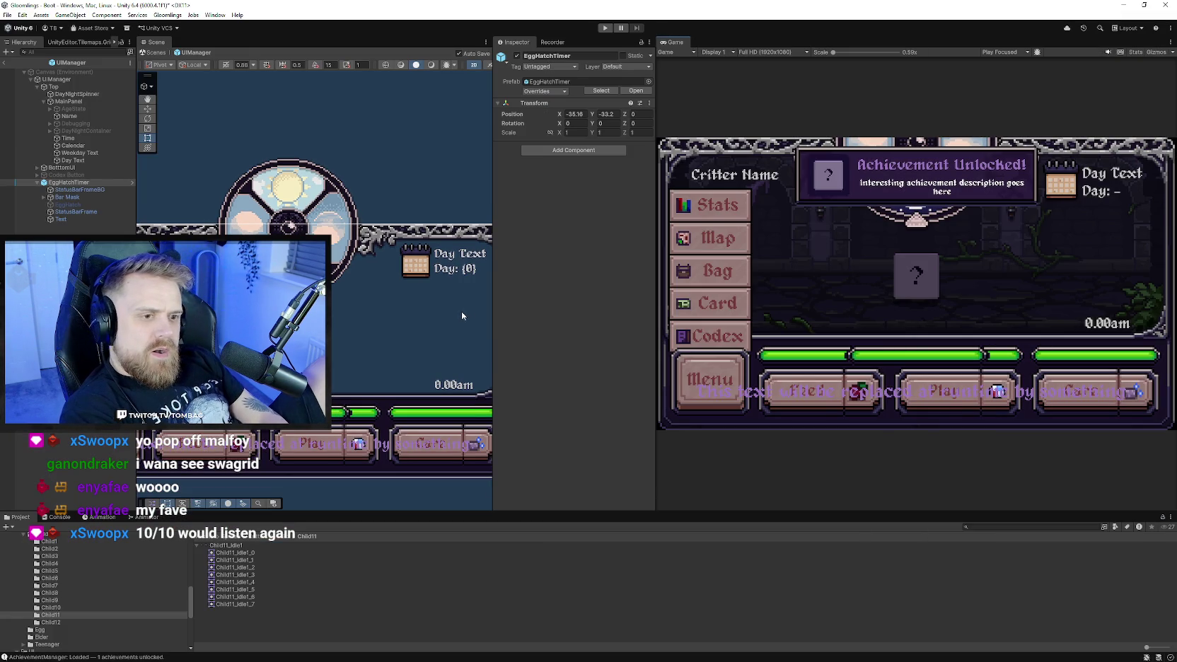
scroll(445, 306, down, 1)
click(604, 27)
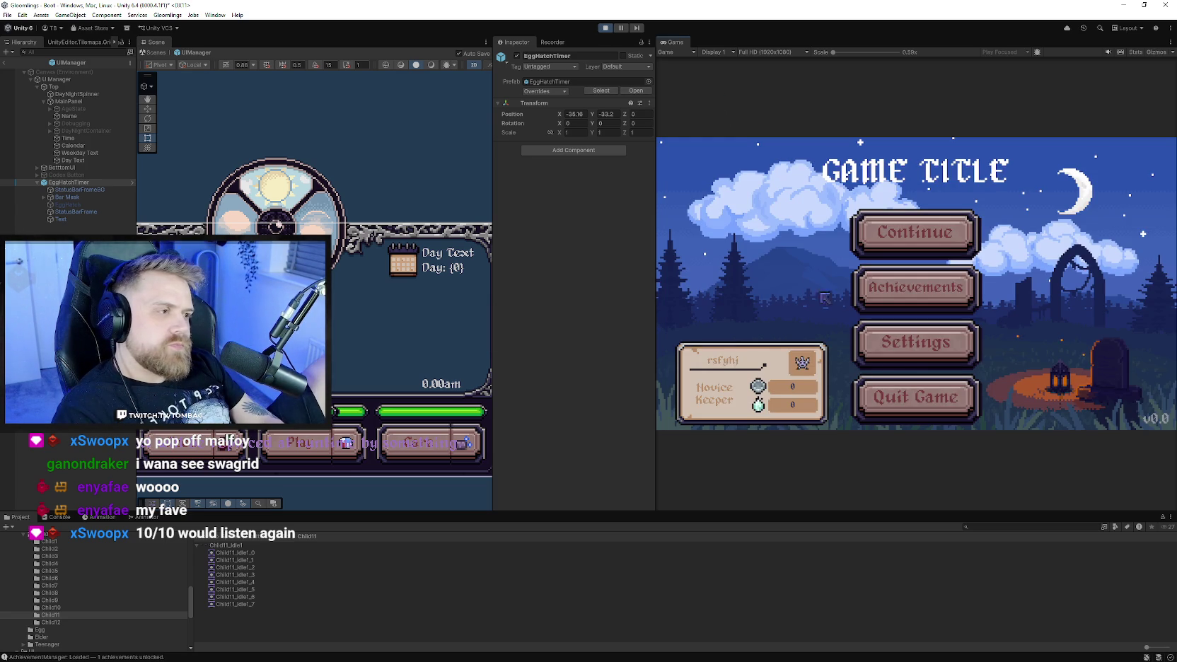
click(866, 290)
scroll(870, 304, down, 5)
scroll(898, 336, up, 5)
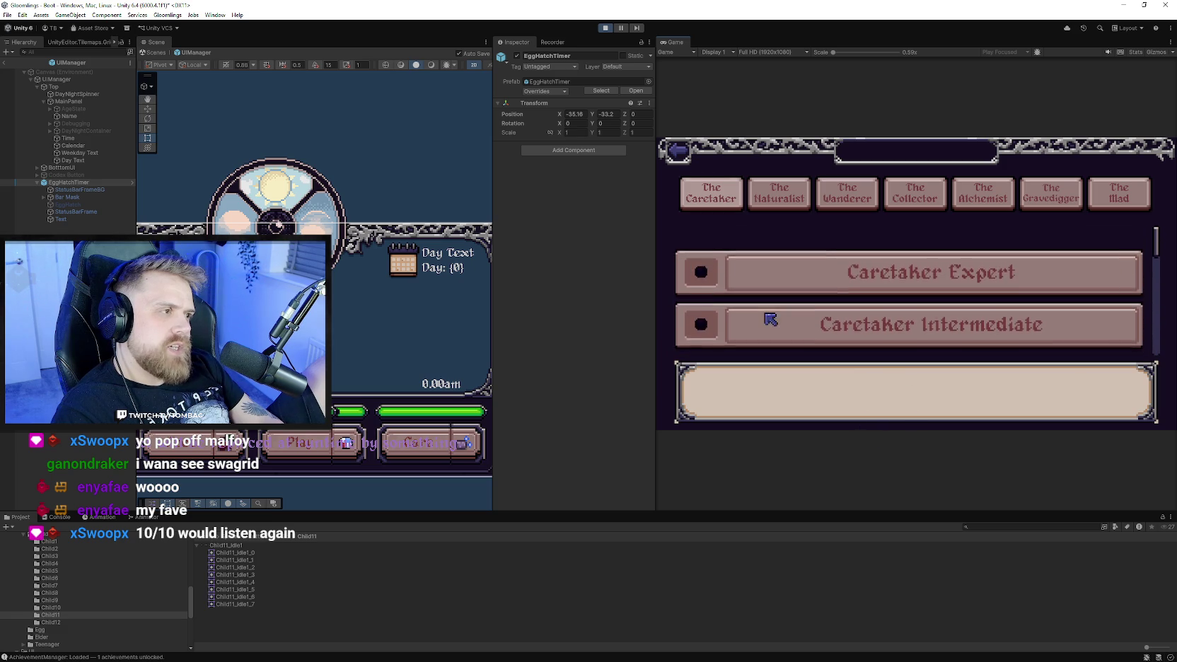
click(676, 152)
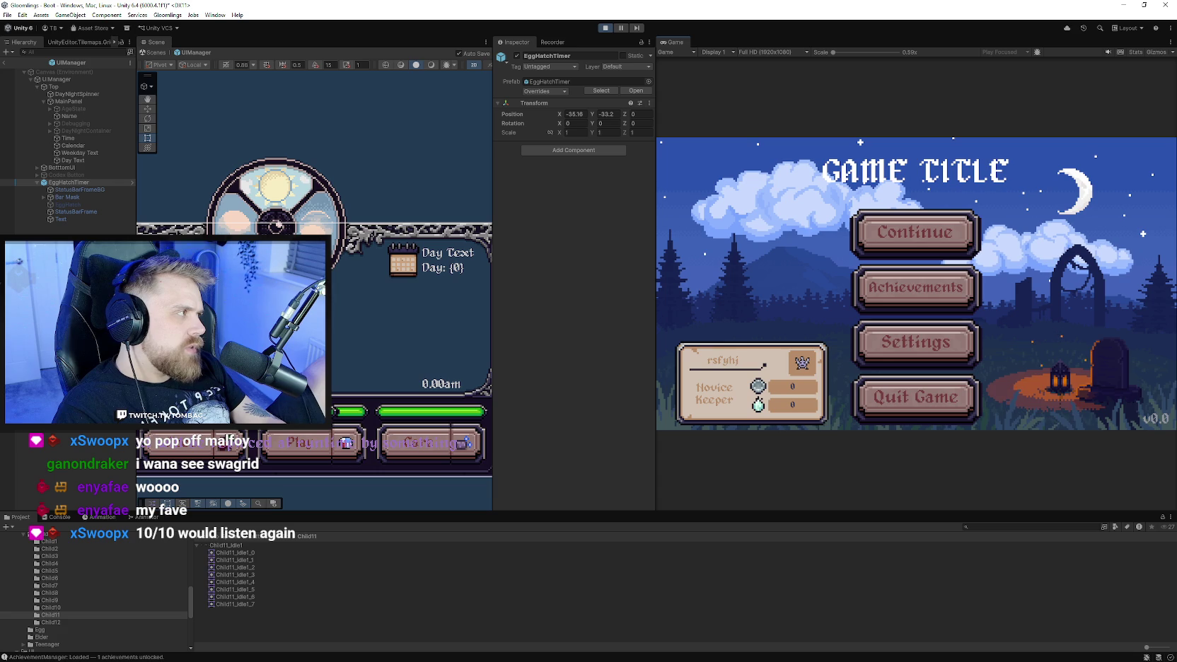
key(alt+Tab)
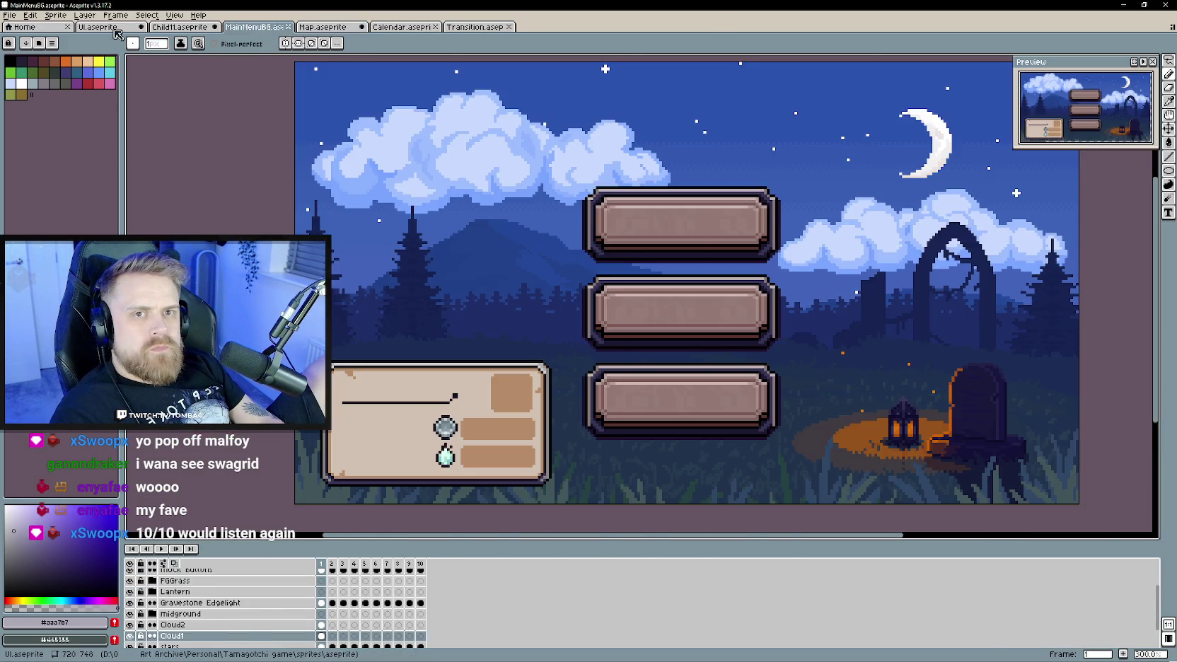
Switch to UI.aseprite and pick its dark purple as the drawing colour.
click(106, 26)
scroll(515, 316, down, 2)
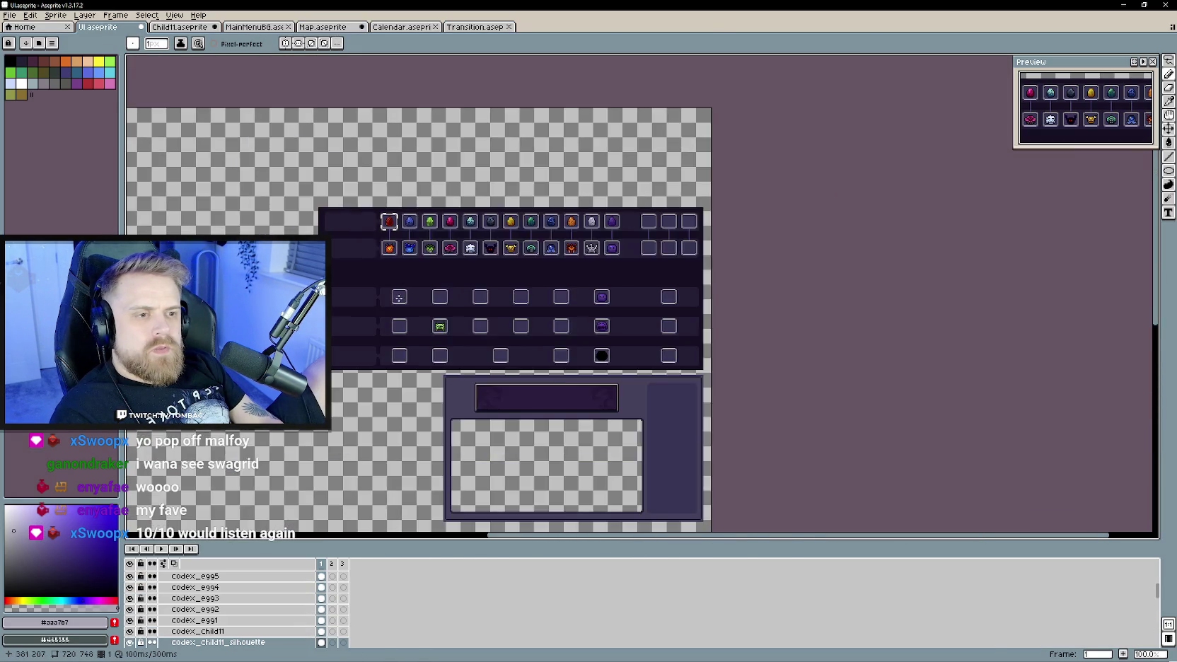
scroll(515, 317, up, 1)
scroll(515, 317, up, 1)
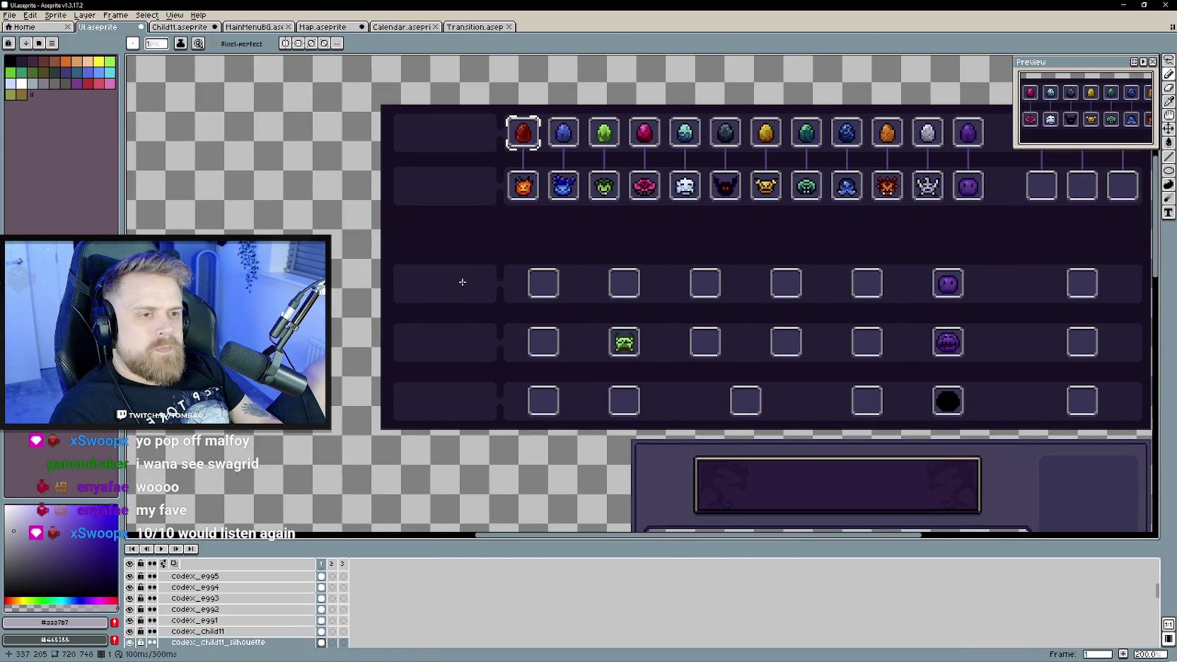
alt+click(462, 282)
scroll(473, 278, down, 3)
scroll(464, 353, up, 1)
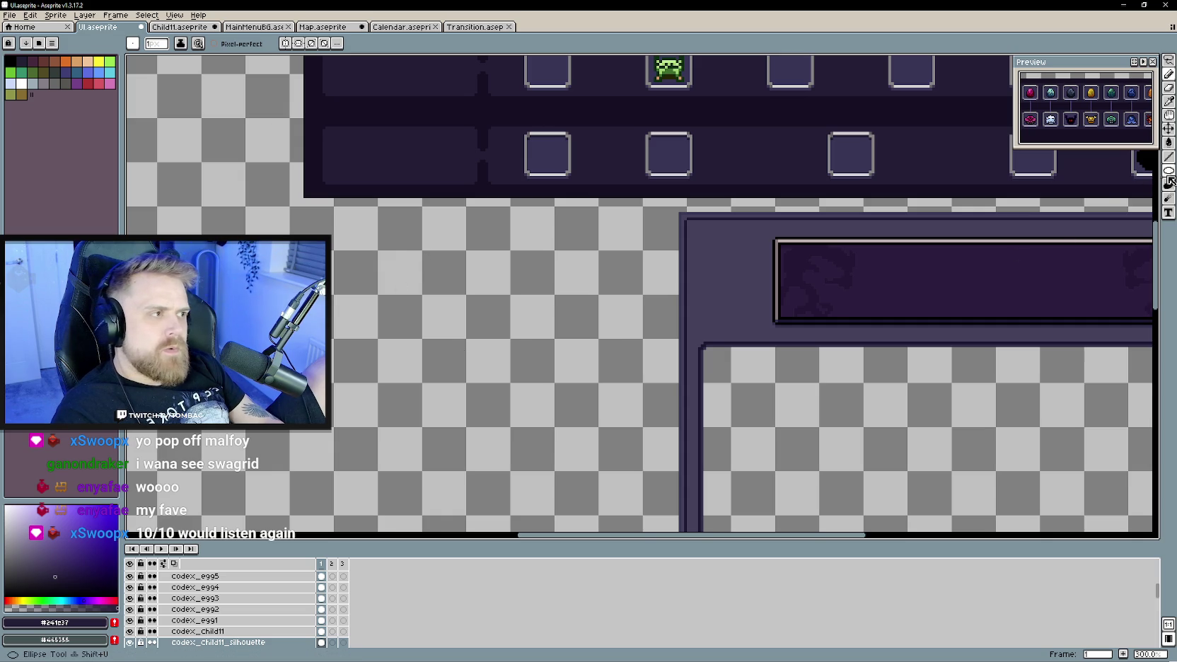
Draw a small square left of the lower panel and fill it with dark purple.
key(u)
drag(651, 217, 601, 269)
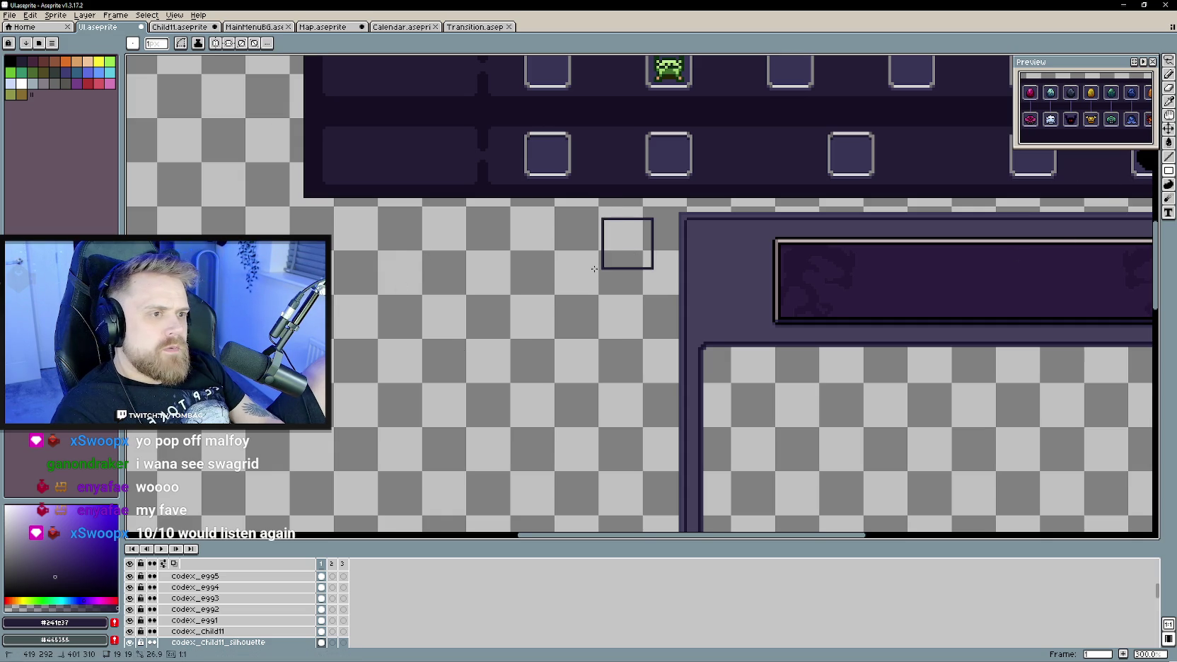
scroll(601, 263, up, 1)
key(g)
click(600, 262)
key(b)
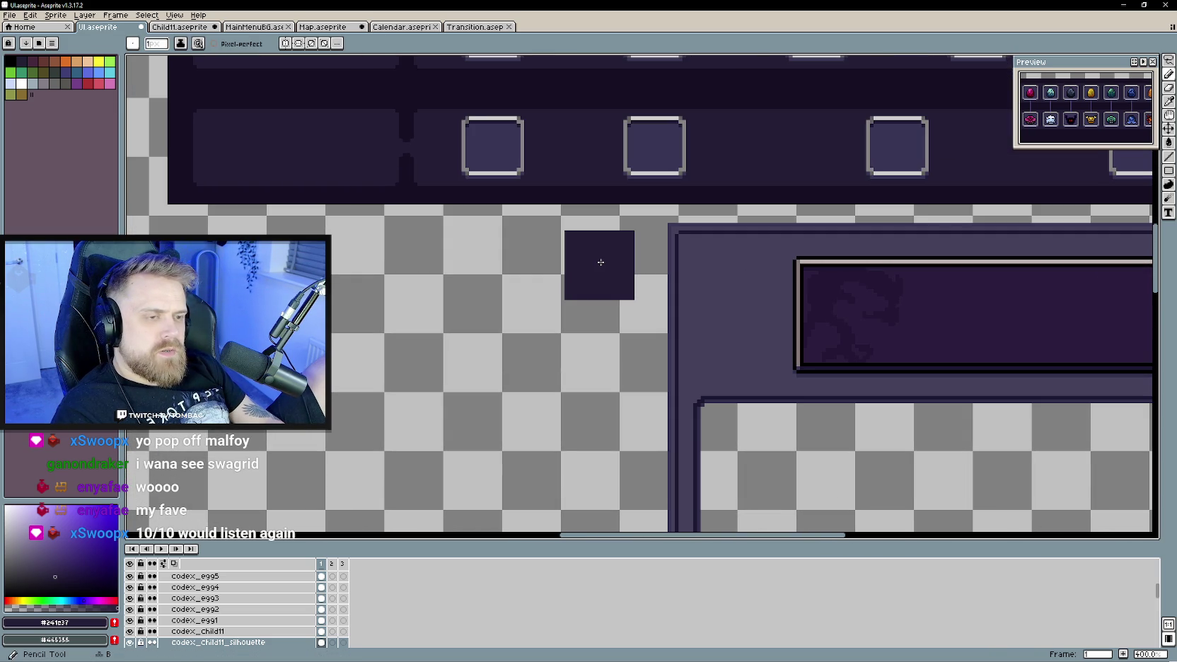
scroll(574, 244, up, 1)
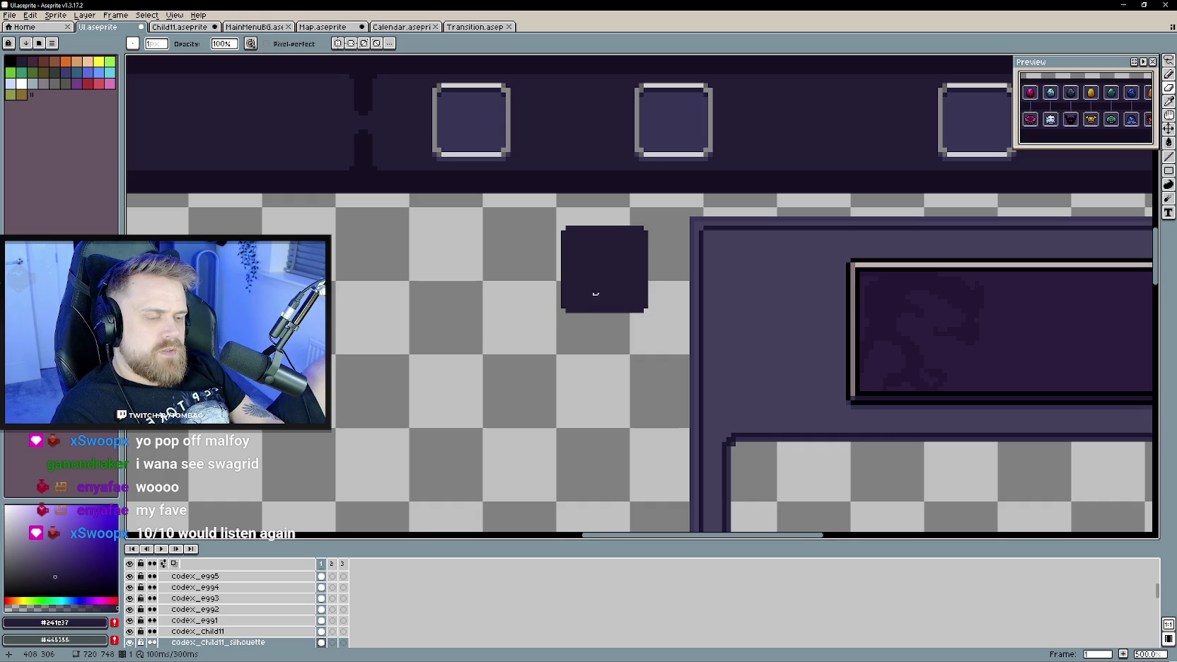
scroll(577, 302, up, 2)
scroll(590, 333, right, 1)
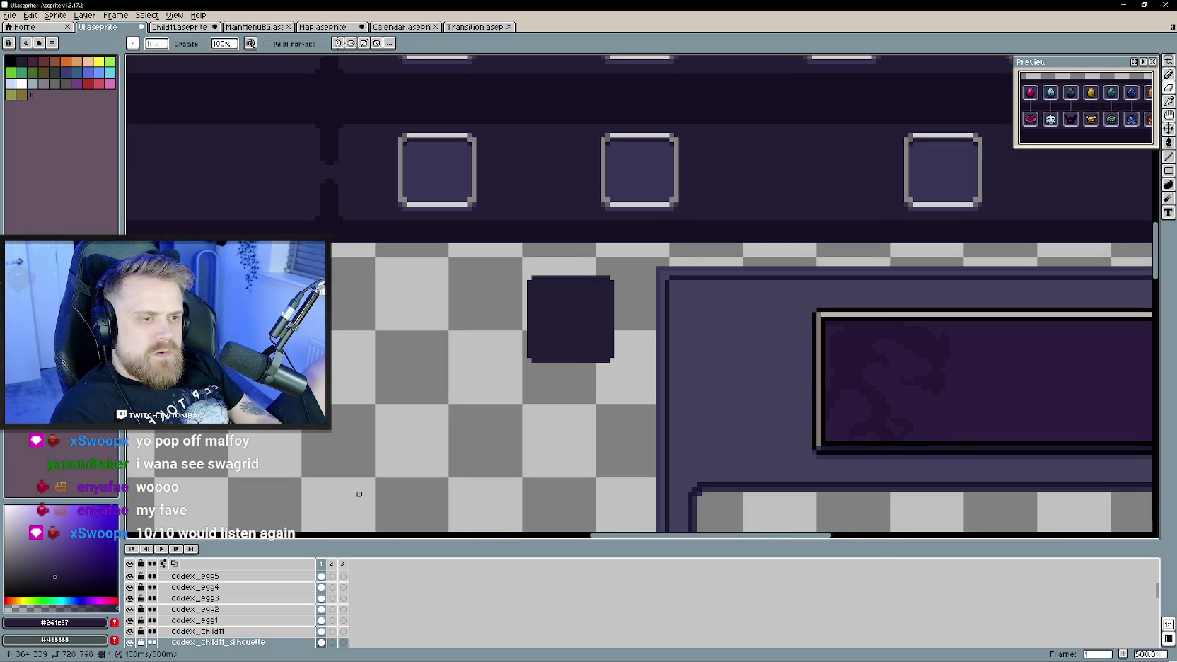
Select the square and undo its fill, leaving the canvas unchanged.
click(1168, 61)
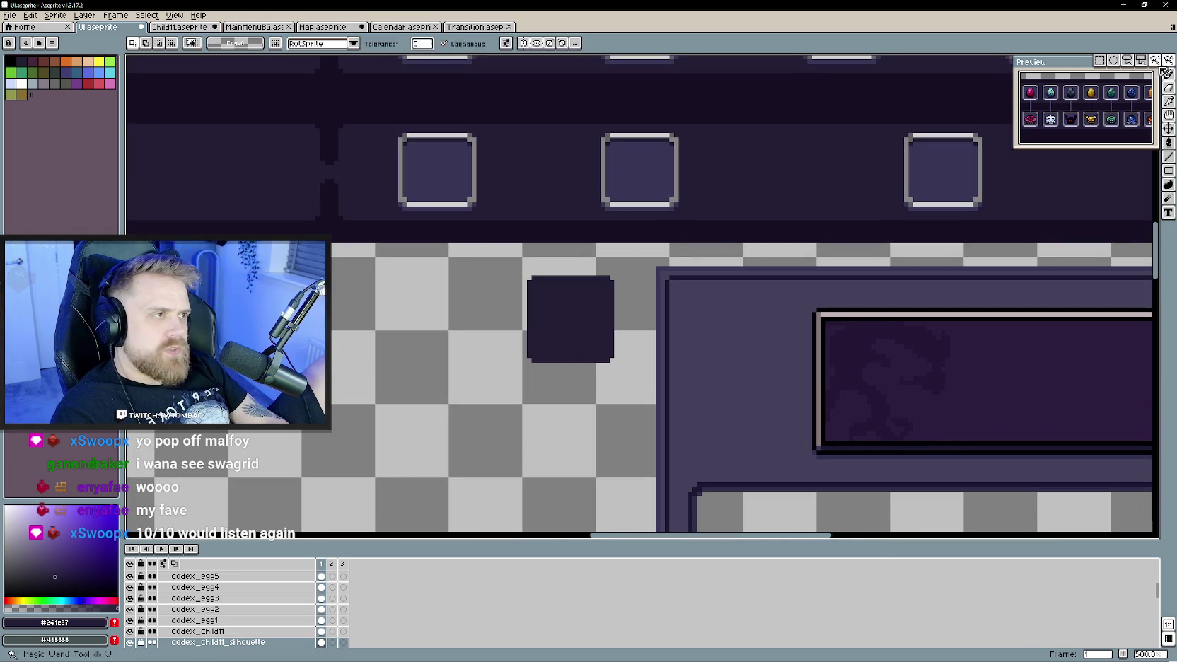
mouse_move(506, 265)
mouse_down()
mouse_move(625, 400)
mouse_move(625, 383)
mouse_up()
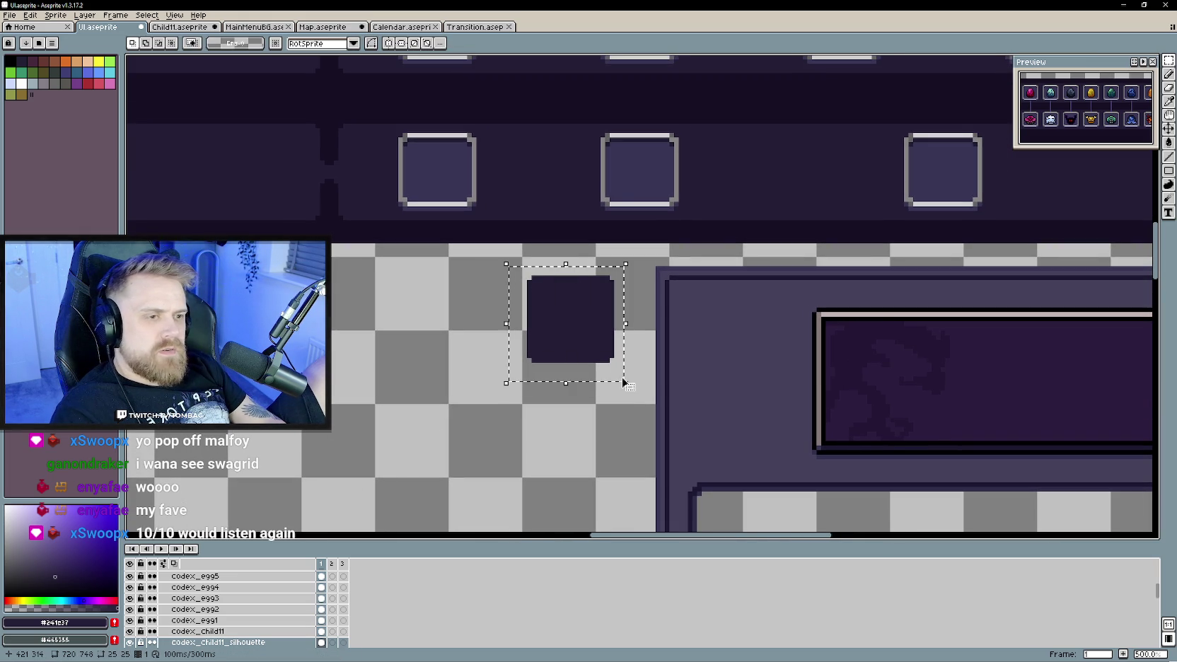
key(ctrl+z)
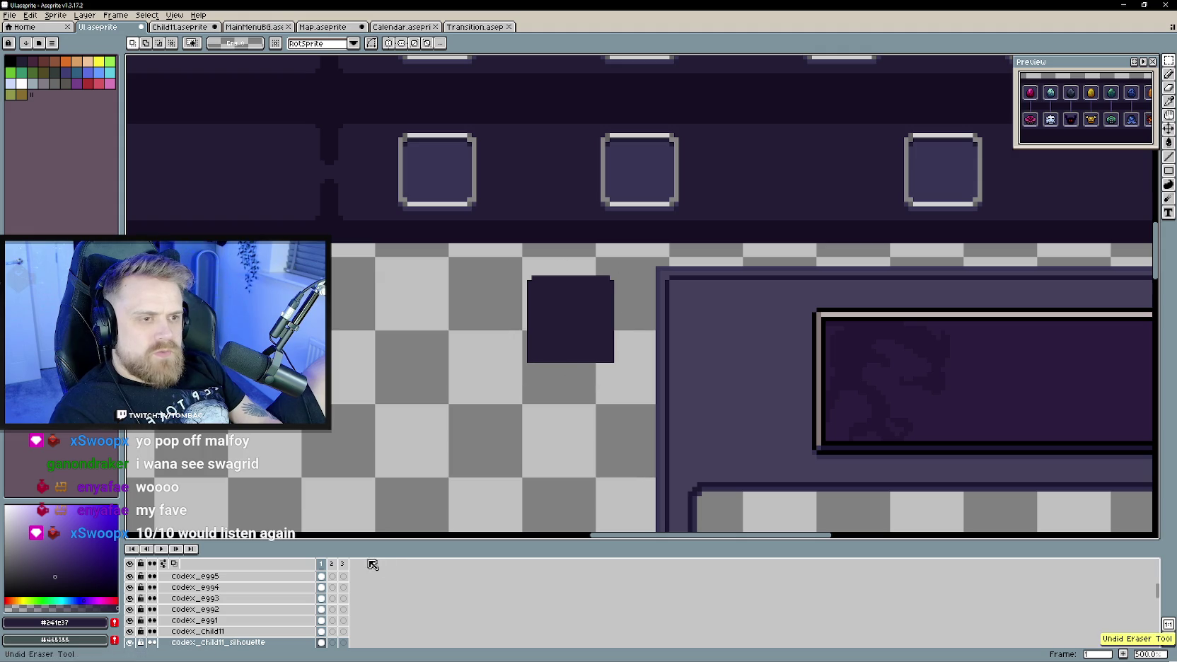
key(ctrl+z)
key(ctrl+z)
scroll(244, 599, up, 10)
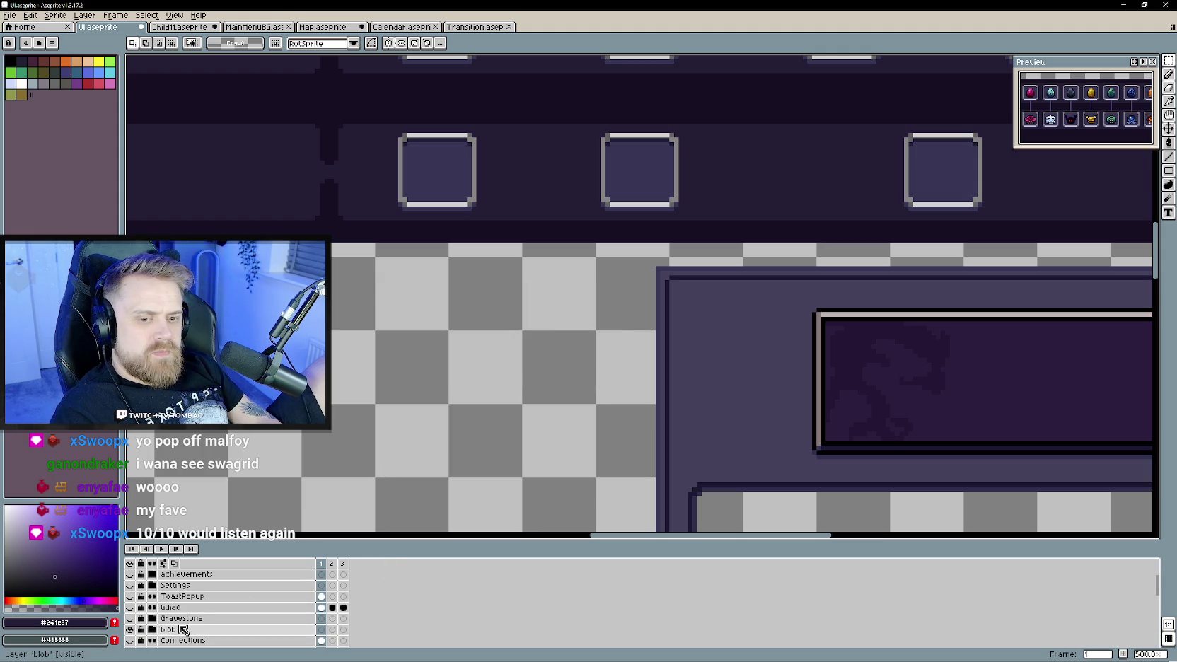
scroll(191, 594, up, 2)
right_click(197, 576)
mouse_move(241, 588)
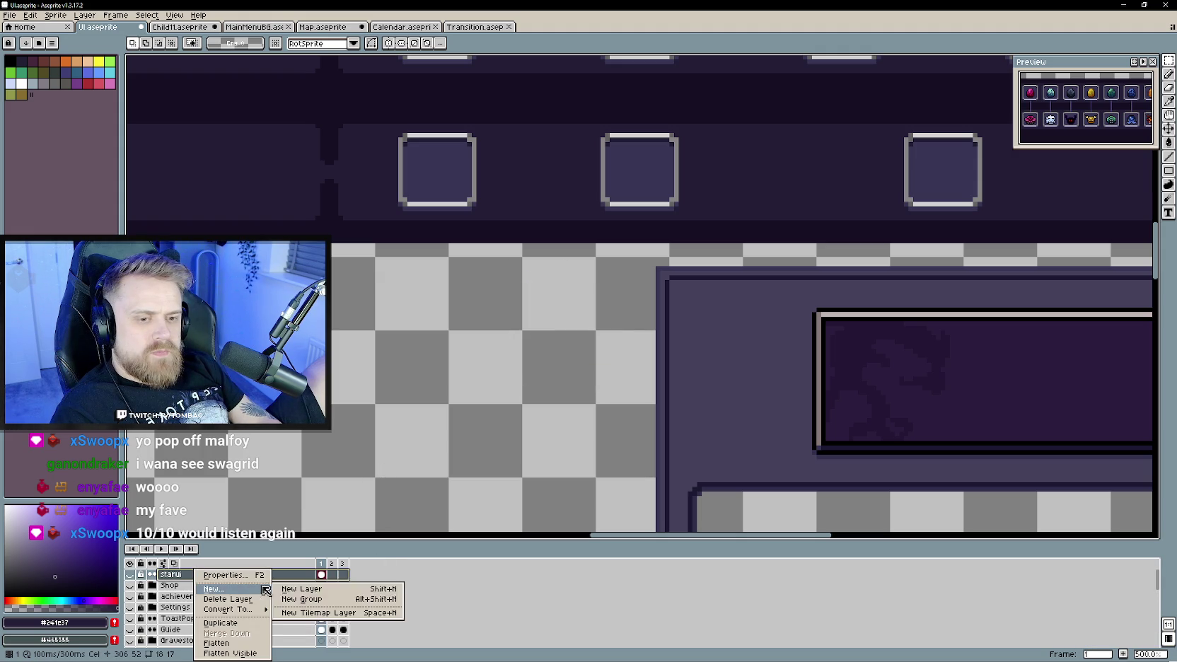
click(312, 589)
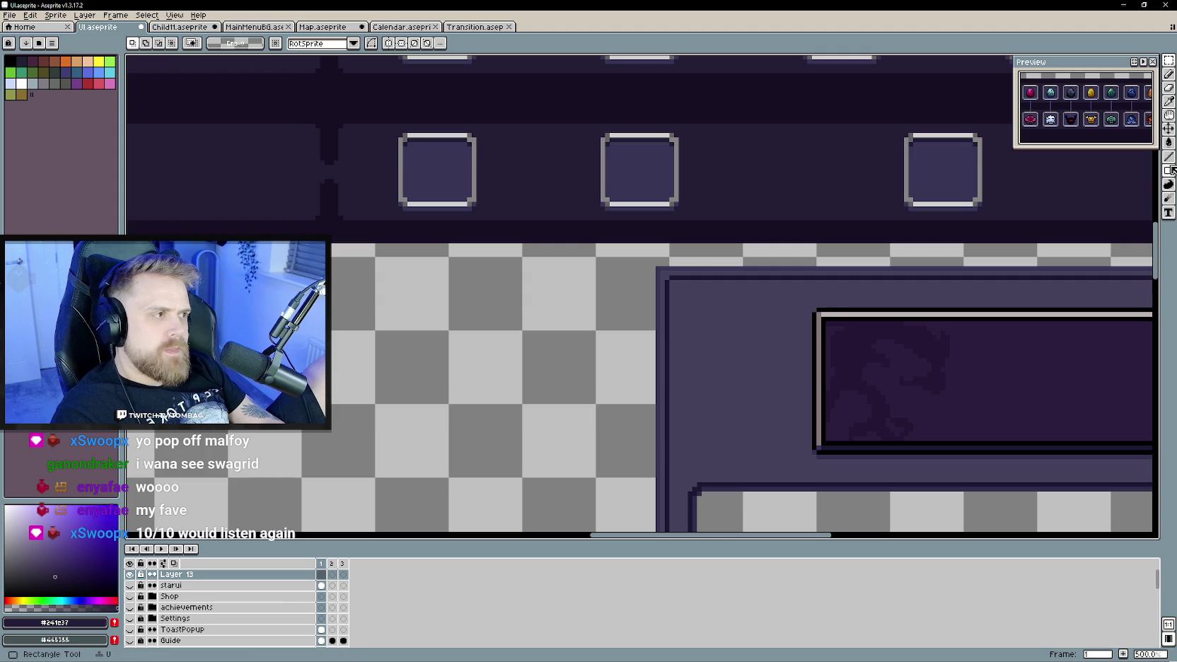
click(1168, 170)
click(1127, 170)
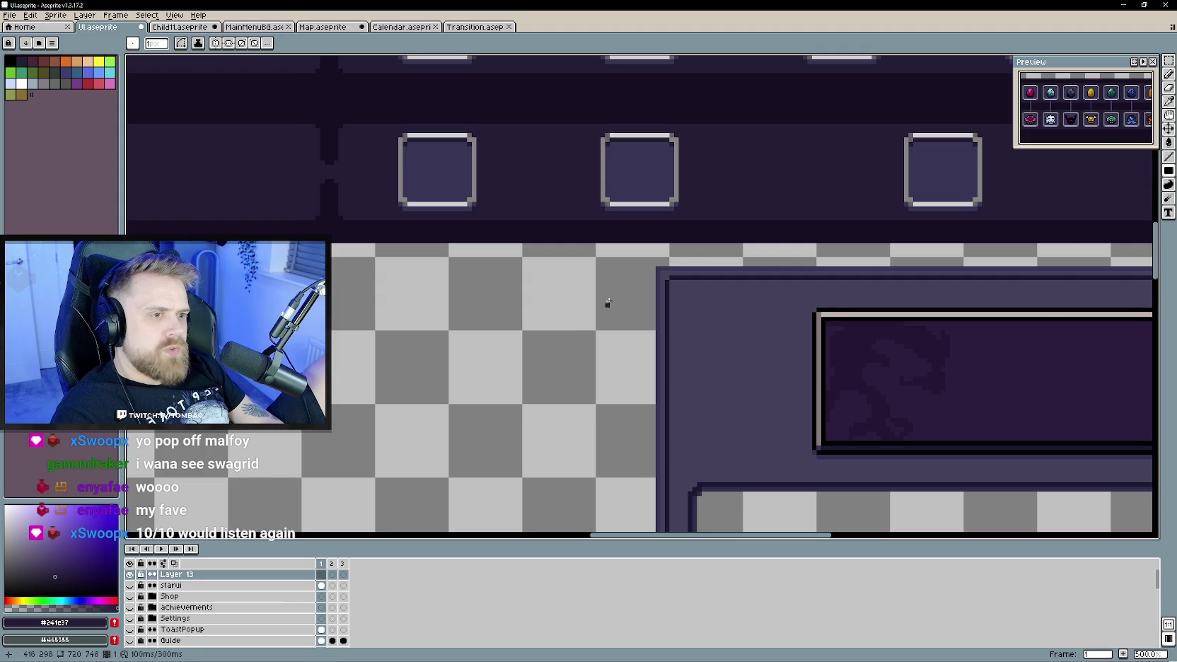
mouse_move(630, 269)
mouse_down()
mouse_move(532, 337)
mouse_move(519, 352)
mouse_move(529, 353)
mouse_up()
scroll(553, 355, up, 1)
key(b)
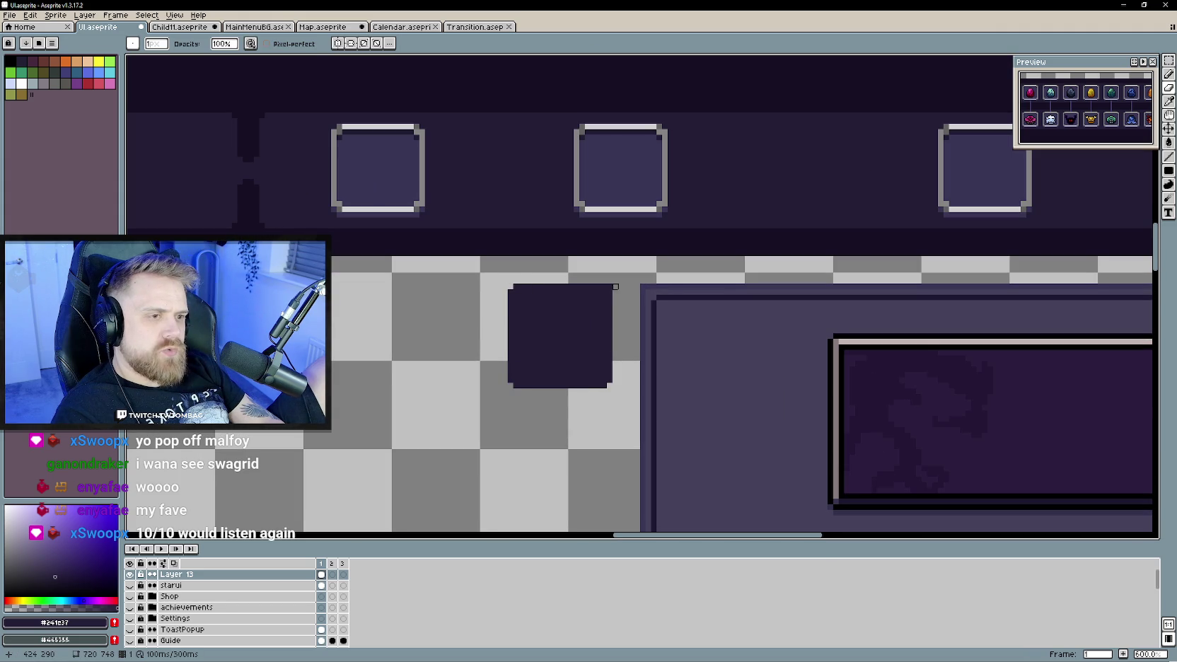
scroll(393, 371, right, 2)
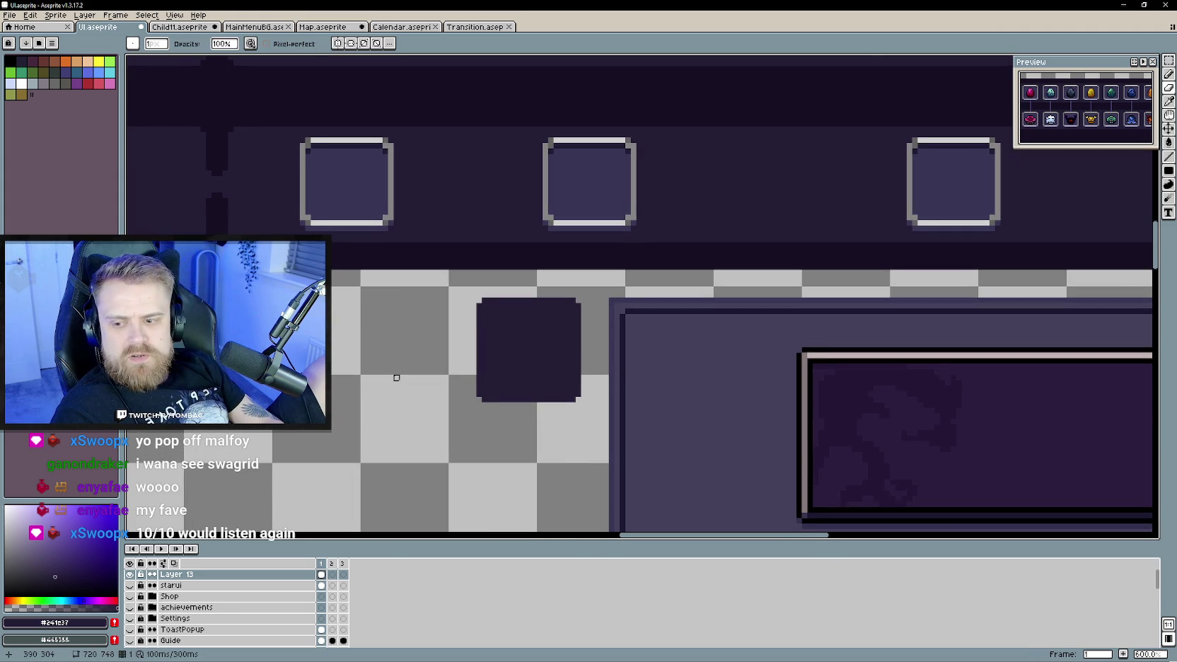
scroll(397, 378, right, 1)
scroll(381, 389, up, 1)
scroll(433, 375, right, 2)
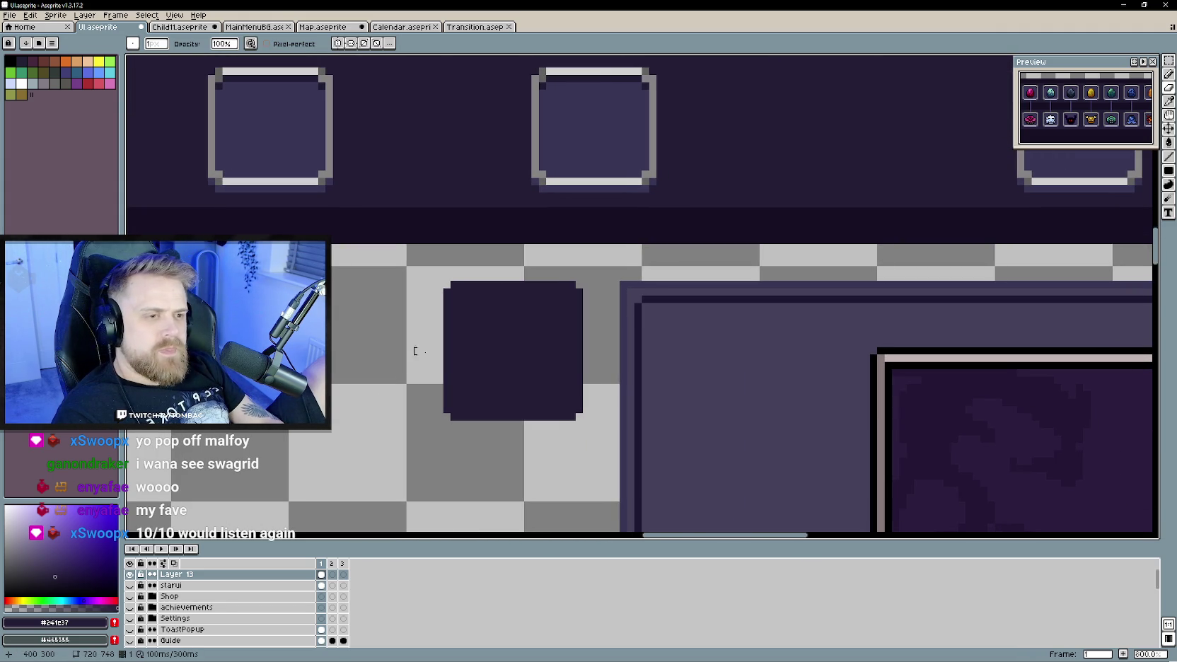
click(1169, 61)
mouse_move(448, 283)
mouse_down()
mouse_move(570, 420)
mouse_move(591, 420)
mouse_up()
click(354, 407)
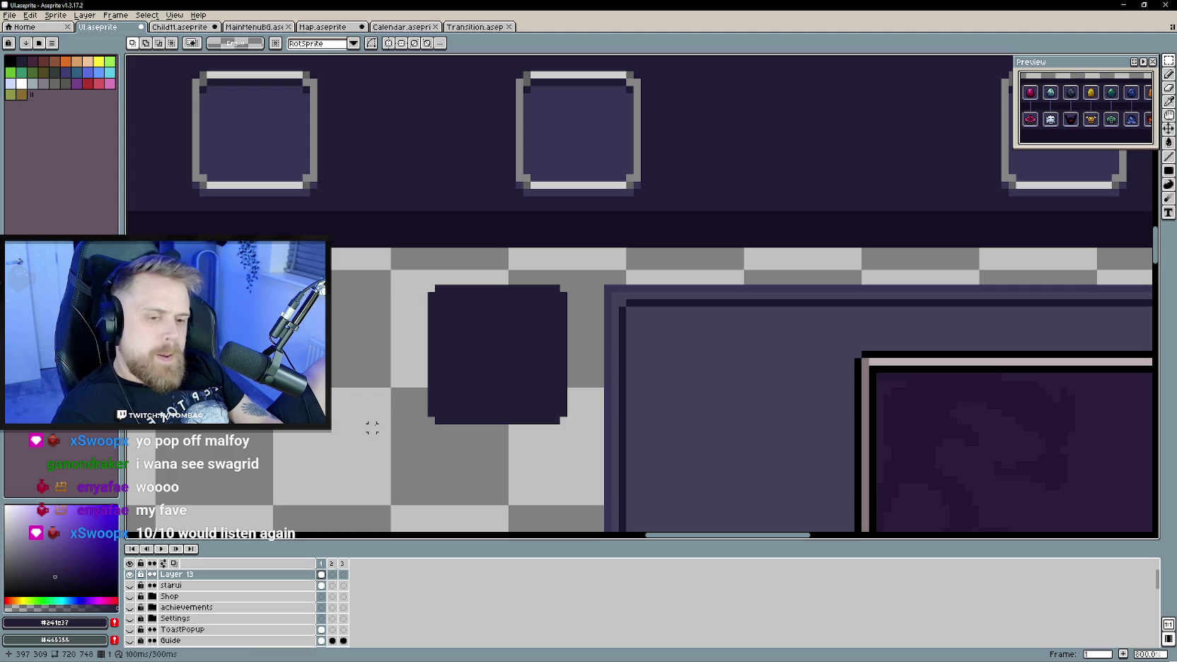
double_click(198, 580)
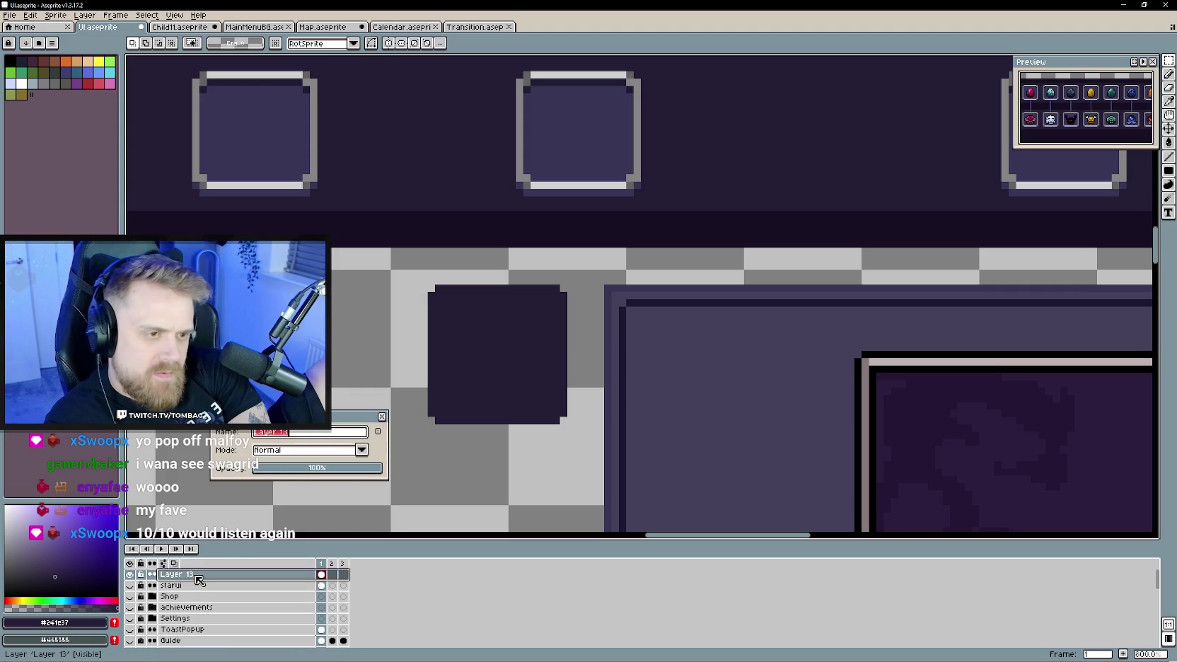
Rename Layer 13 to FlatPanel and bring up the Export Sprite Sheet dialog.
text(latPanel)
key(Return)
click(10, 15)
mouse_move(55, 111)
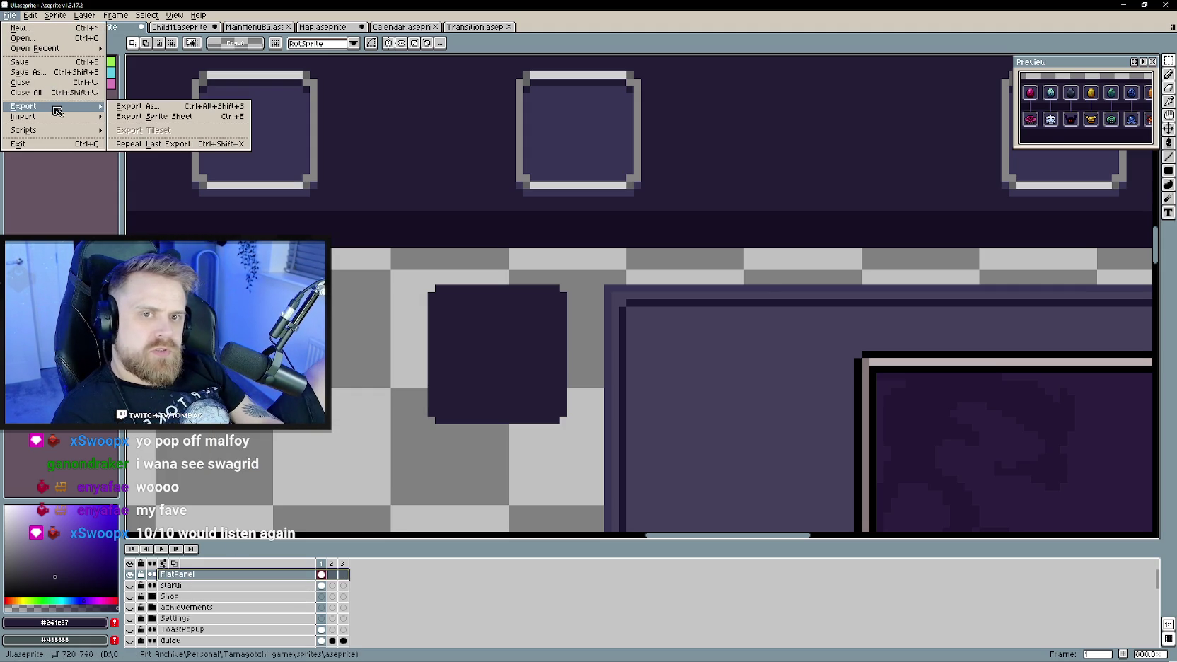
click(164, 116)
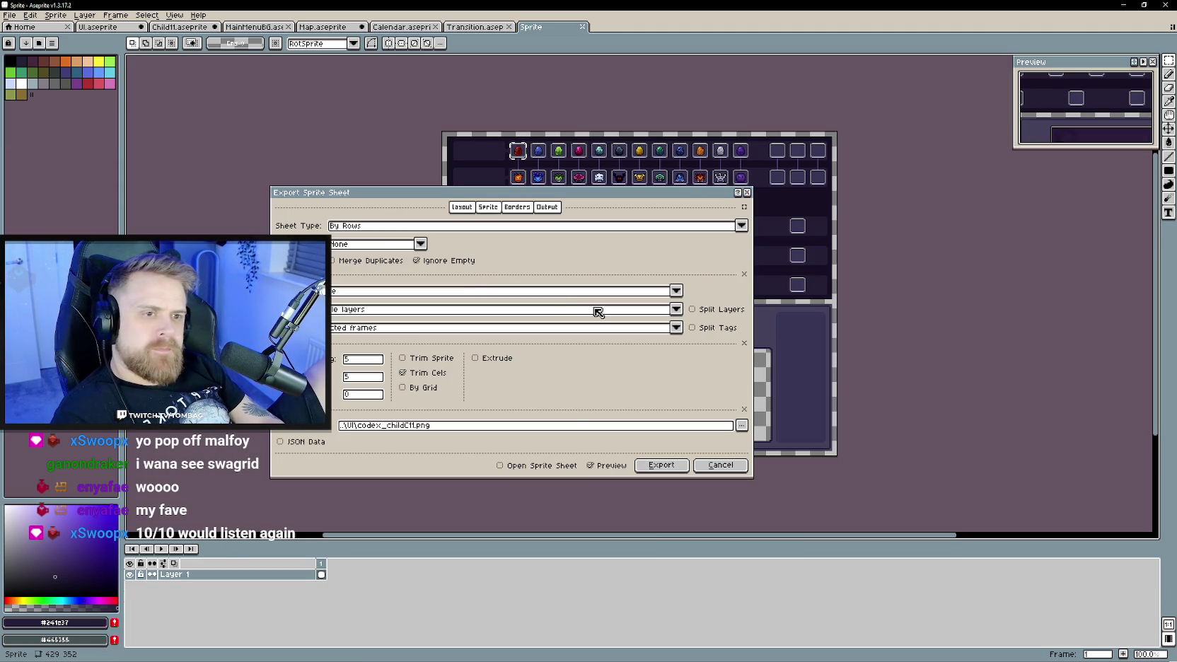
Limit the sprite-sheet export to the FlatPanel layer with both border values set to 0.
click(364, 291)
click(662, 295)
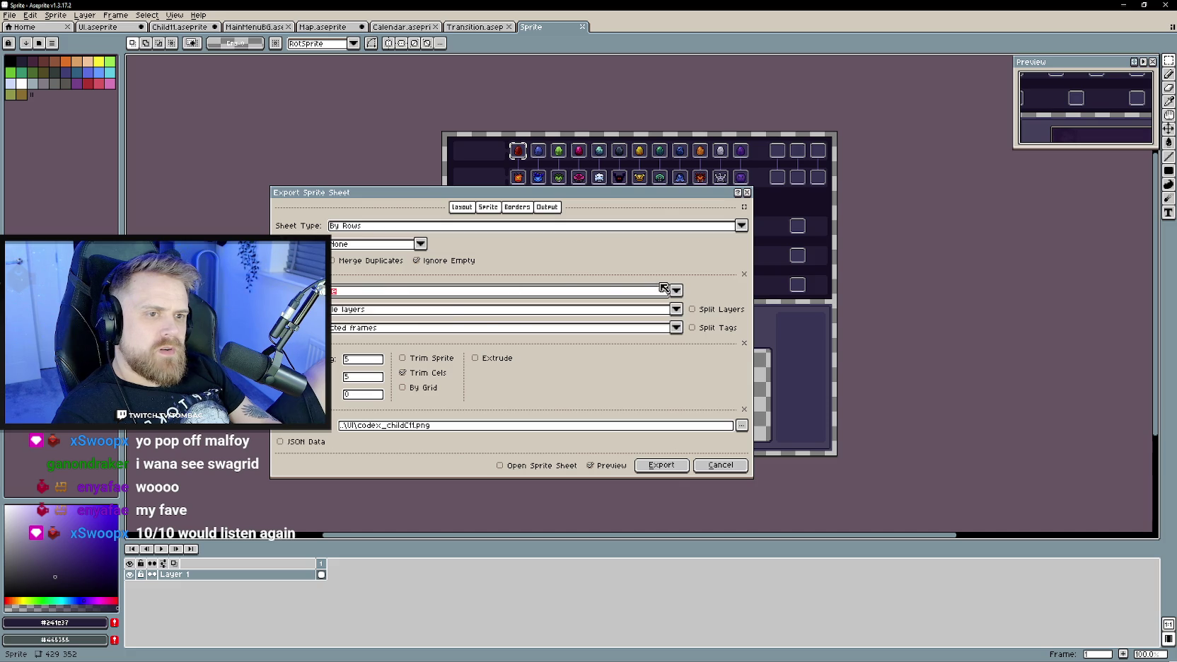
click(436, 310)
click(364, 341)
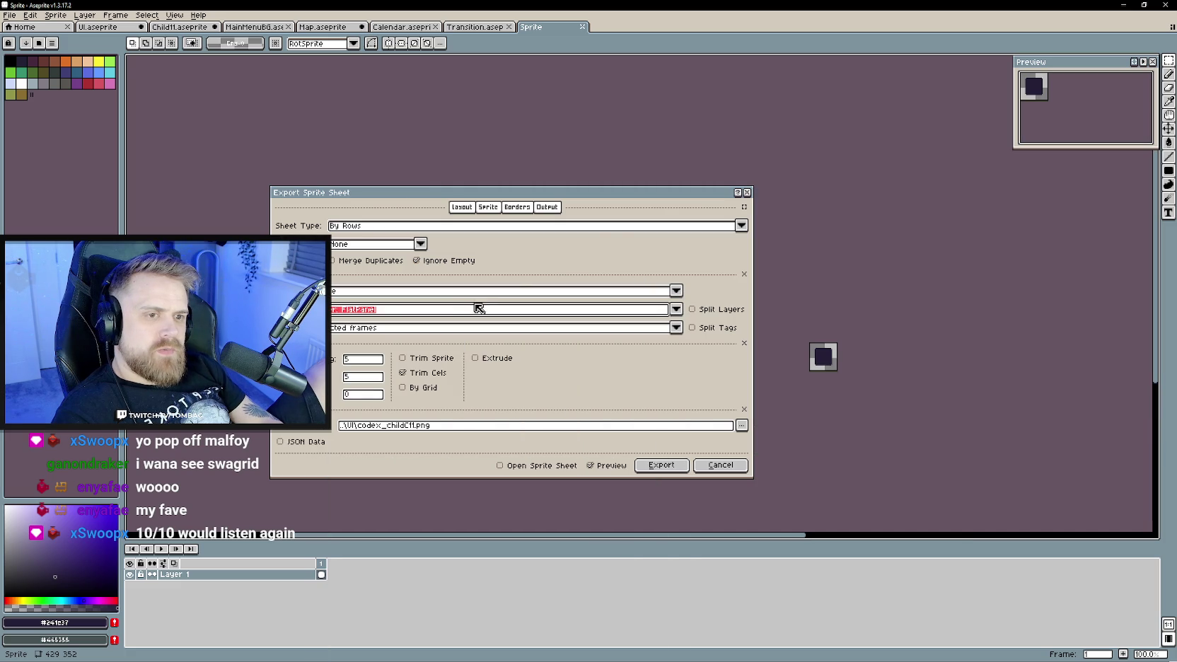
double_click(357, 360)
text(0)
double_click(358, 377)
text(0)
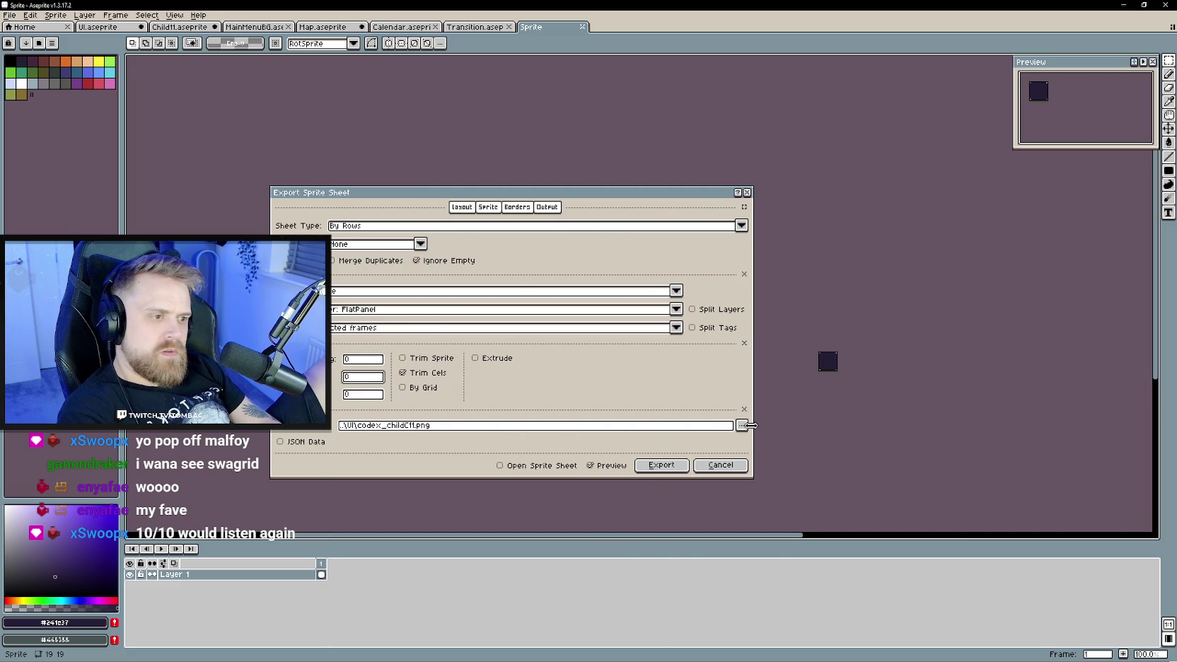
click(741, 425)
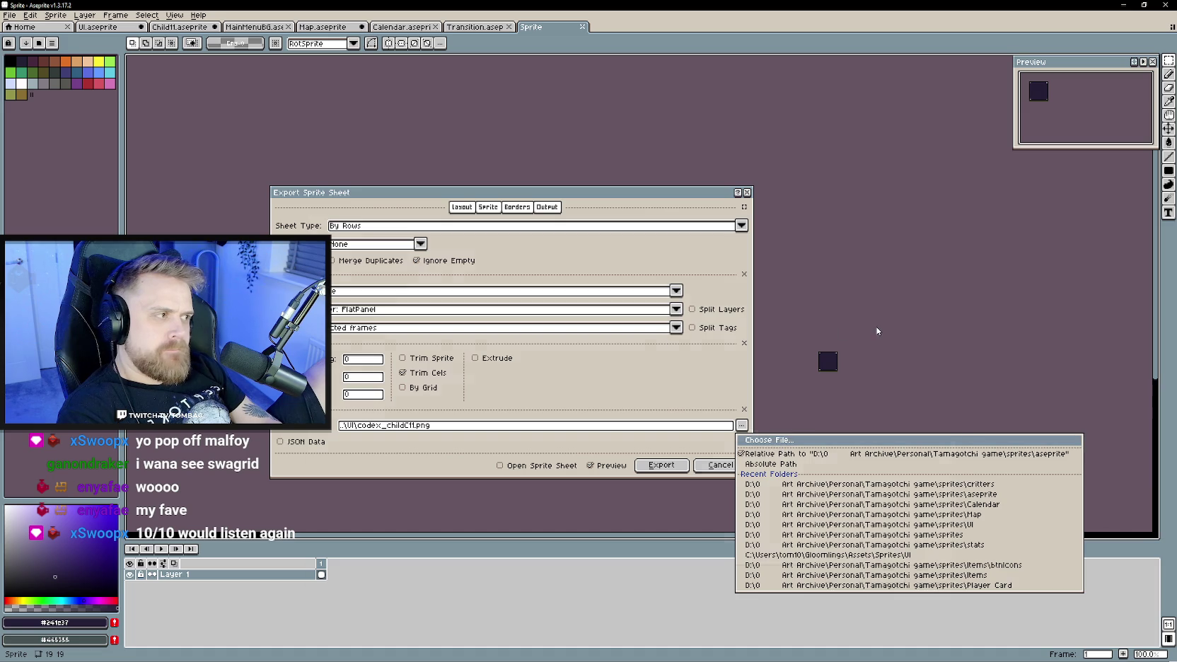
Export the FlatPanel sheet as FlatPanel.png into the sprites/UI folder.
key(Return)
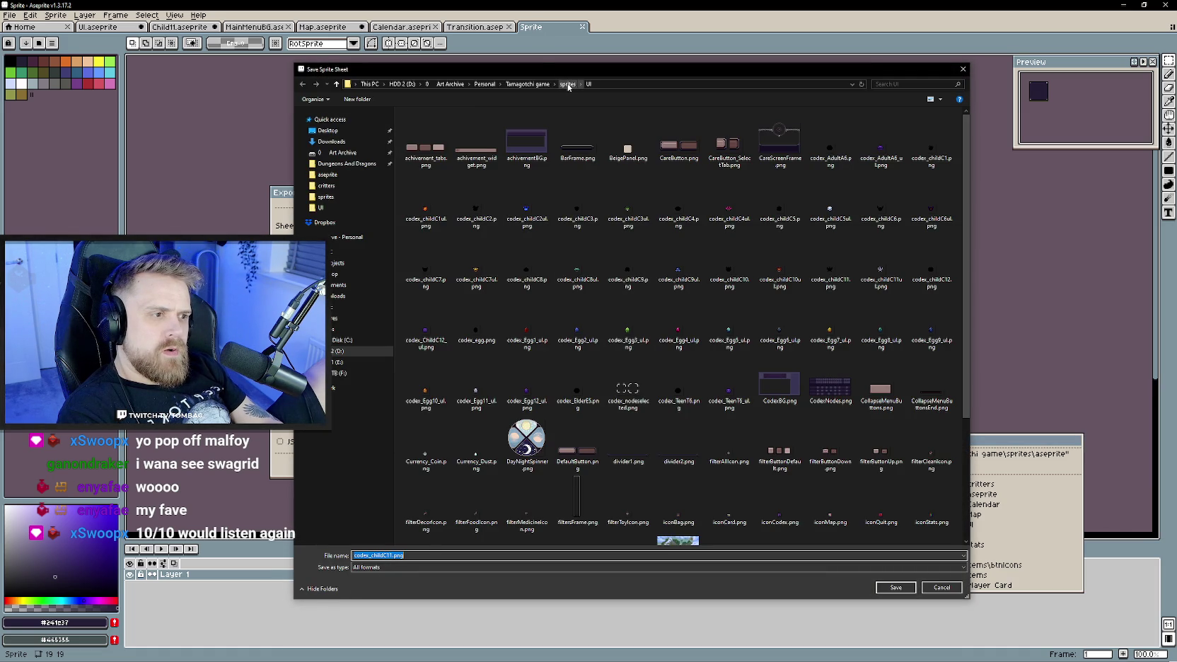
scroll(628, 438, down, 3)
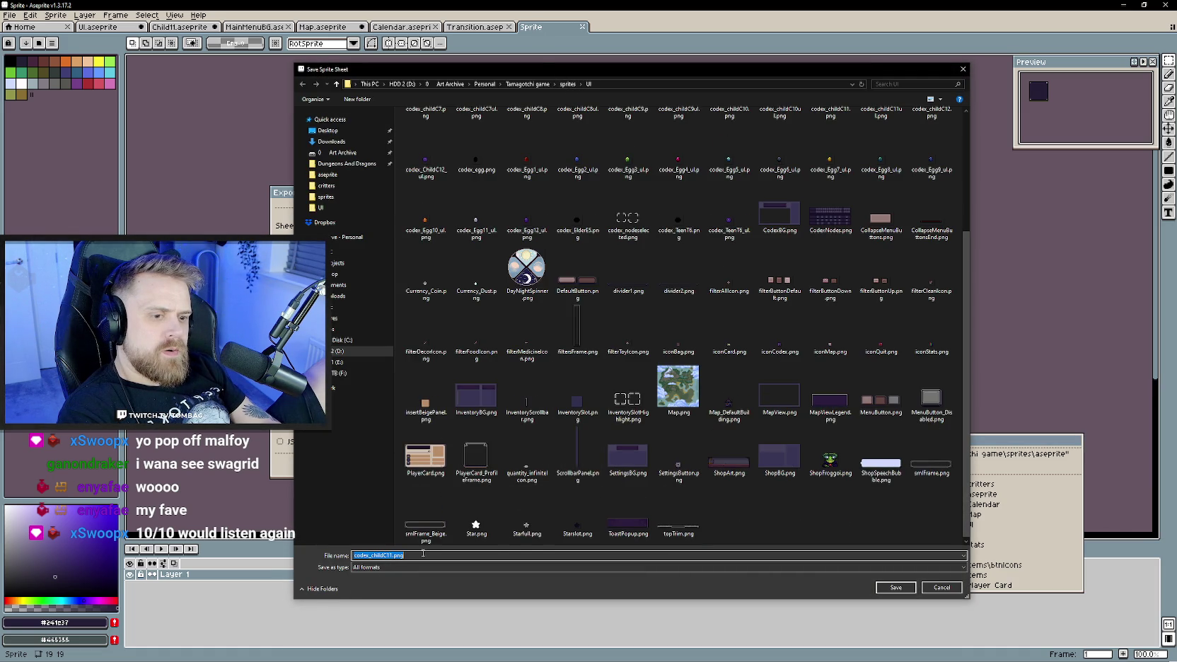
text(Flat.png)
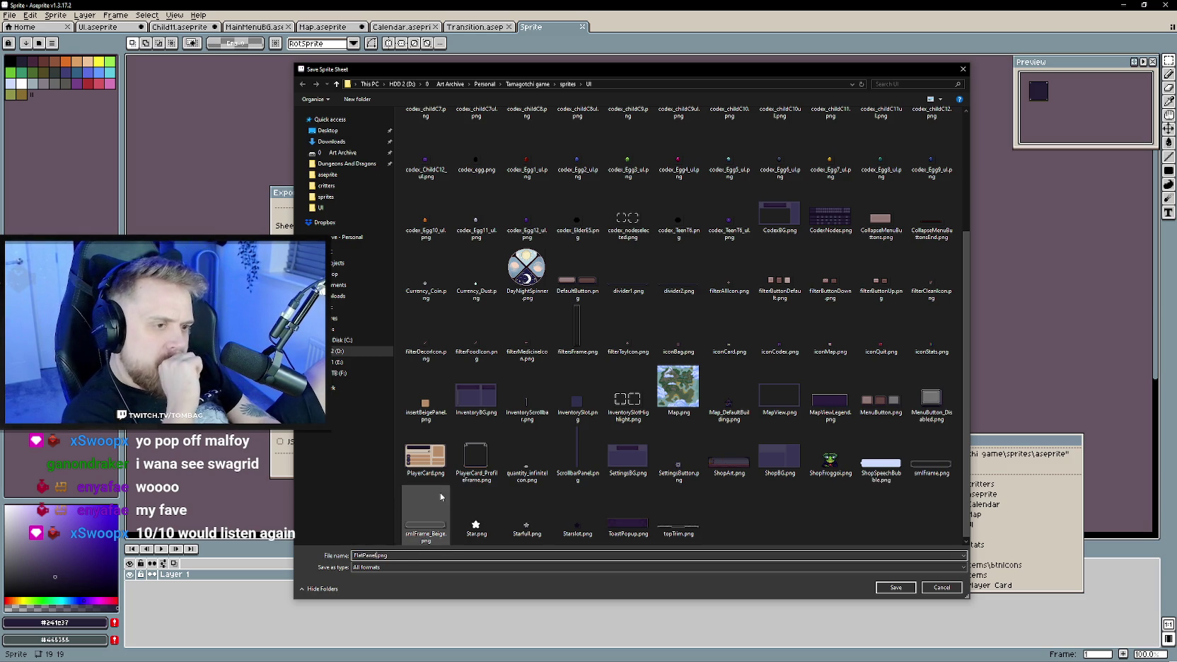
click(901, 590)
click(663, 465)
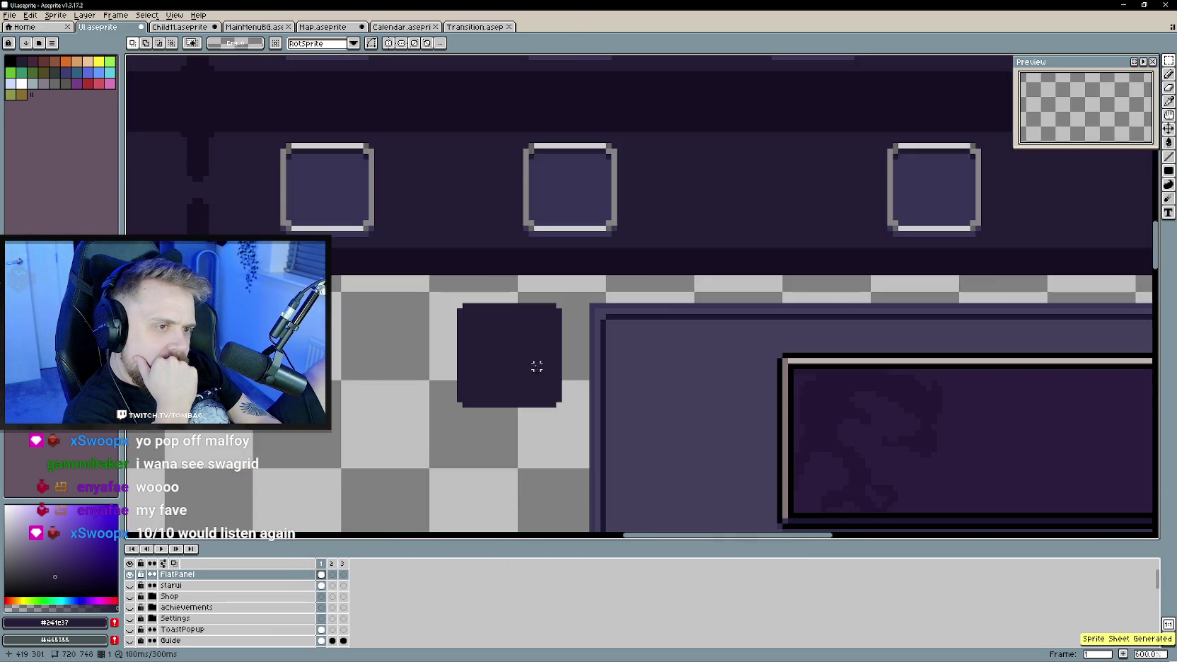
Zoom the canvas out, then switch to Unity and continue into gameplay.
scroll(537, 360, down, 4)
mouse_move(563, 344)
mouse_down()
mouse_move(503, 279)
mouse_move(507, 348)
mouse_move(589, 501)
mouse_move(555, 345)
mouse_move(480, 266)
mouse_up()
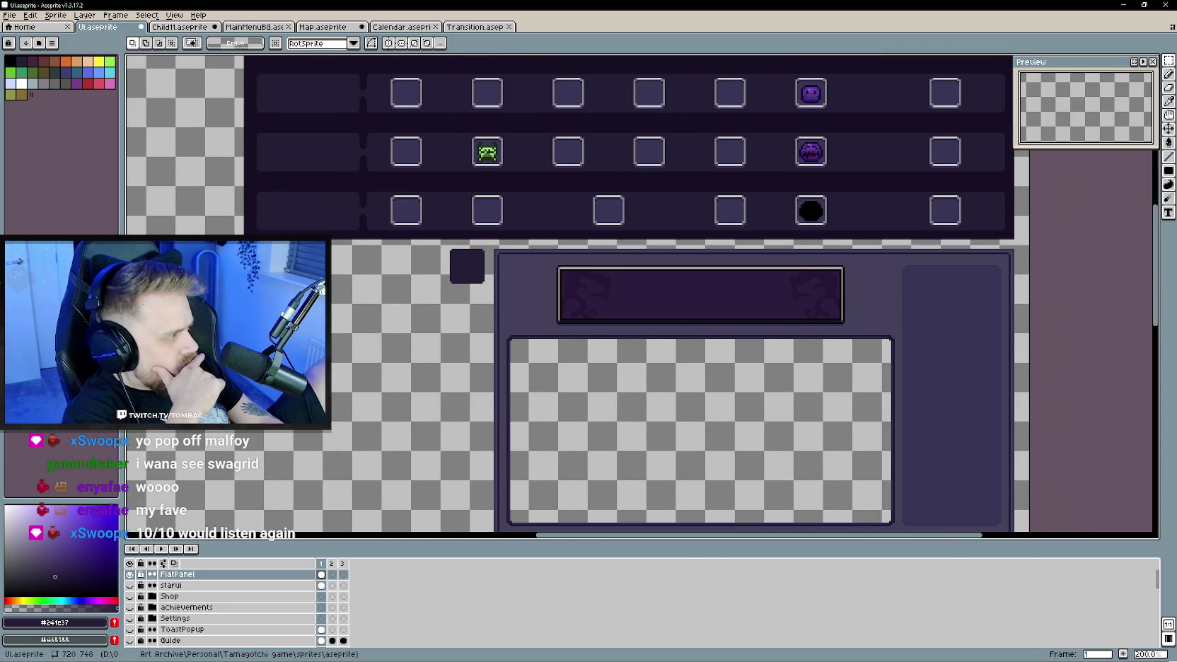
key(alt+Tab)
click(881, 233)
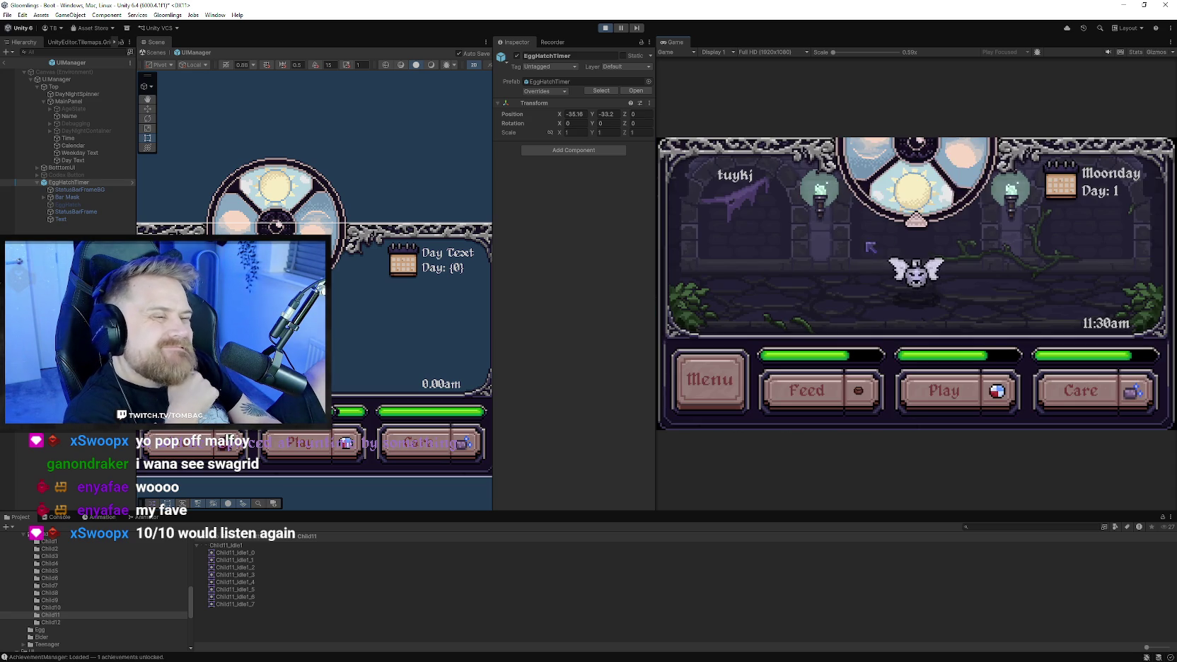
Return to Aseprite and pan UI.aseprite to the dark square beside the lower panel.
key(alt+Tab)
scroll(548, 280, down, 2)
scroll(548, 281, left, 2)
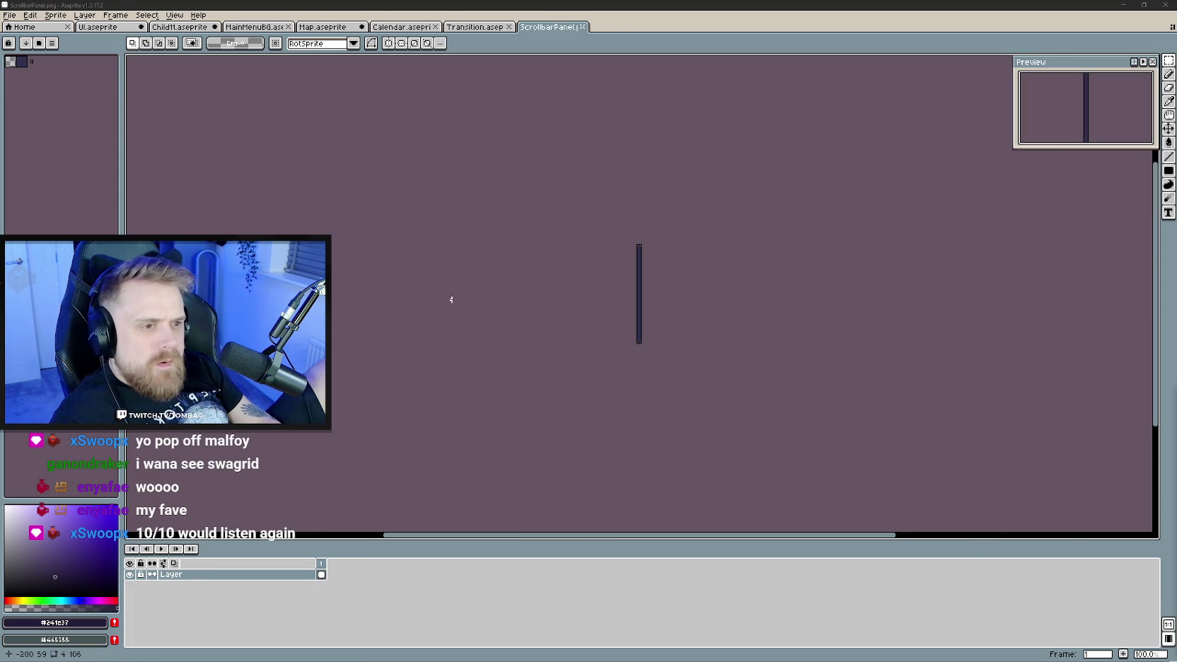
Sample the scrollbar panel's navy #31304e and fill the square with it in UI.aseprite.
scroll(639, 289, up, 2)
alt+click(651, 270)
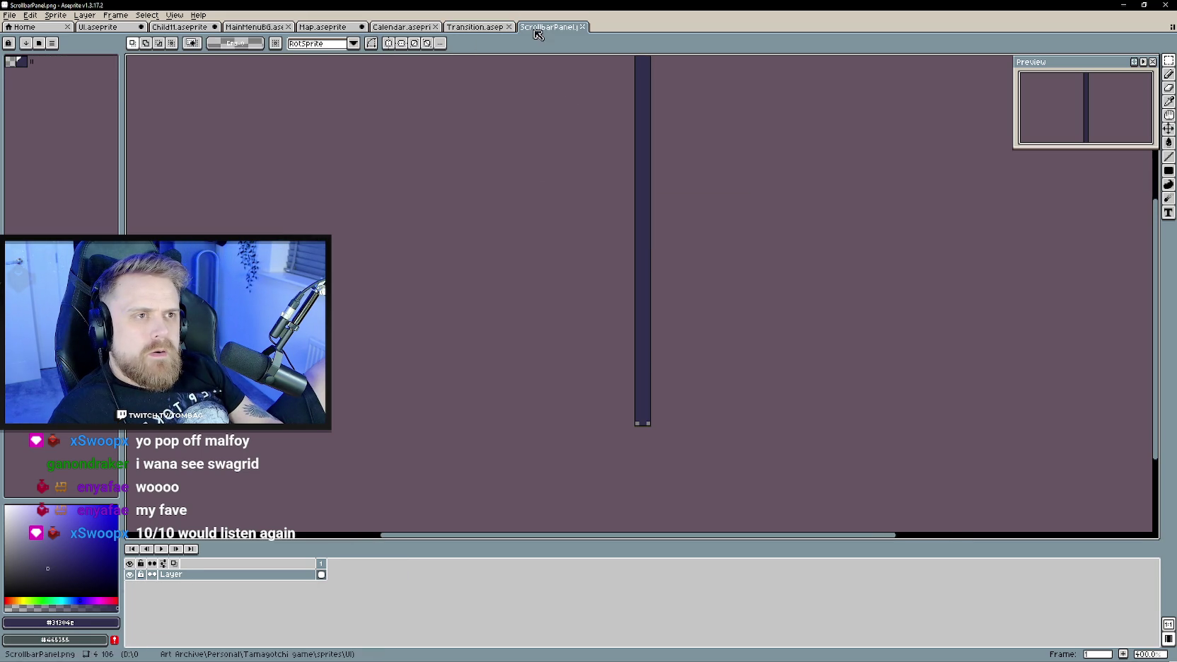
key(alt)
click(99, 27)
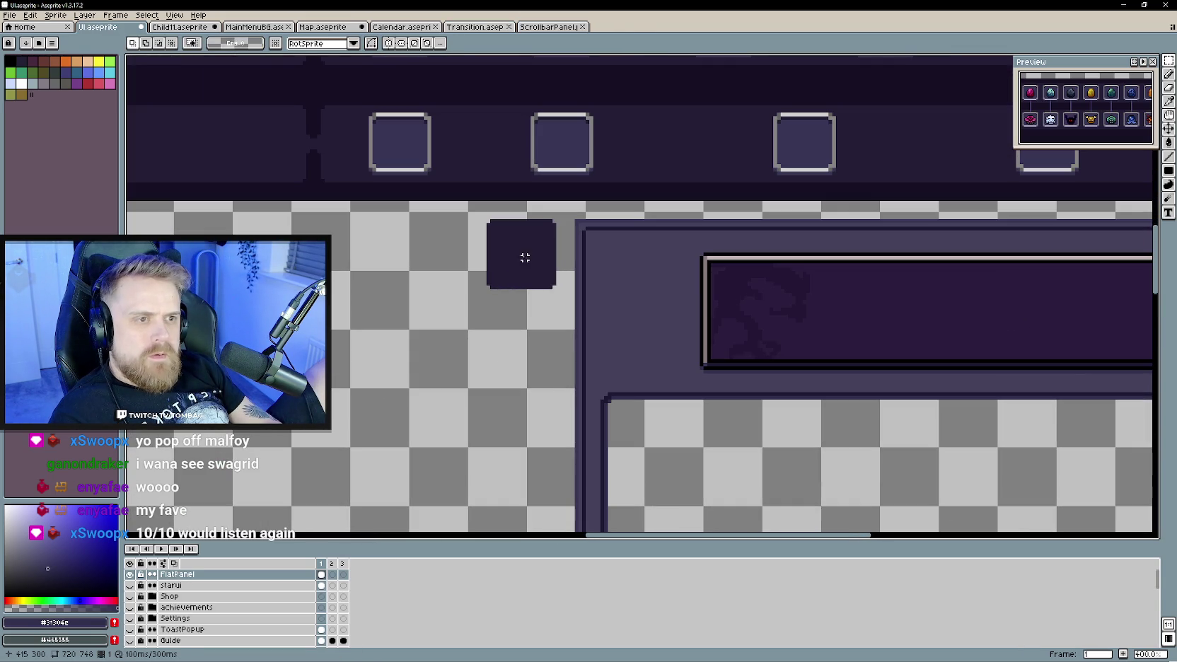
key(g)
click(524, 259)
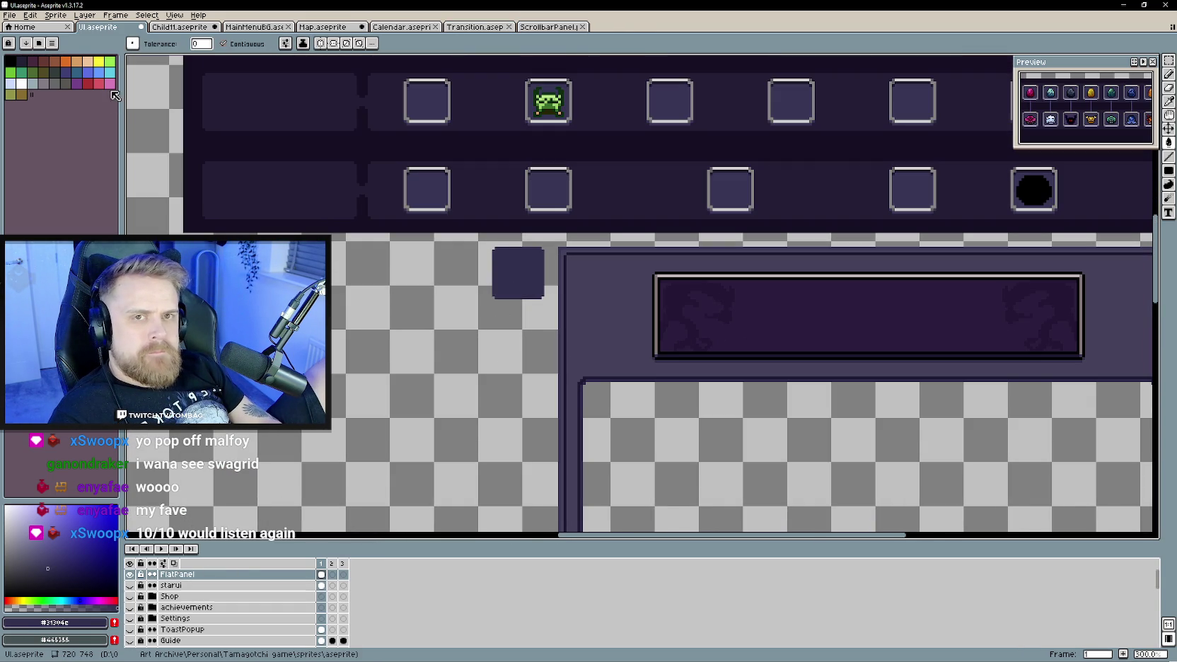
Re-export the FlatPanel sprite sheet, overwriting FlatPanel.png.
click(10, 15)
mouse_move(70, 110)
click(163, 118)
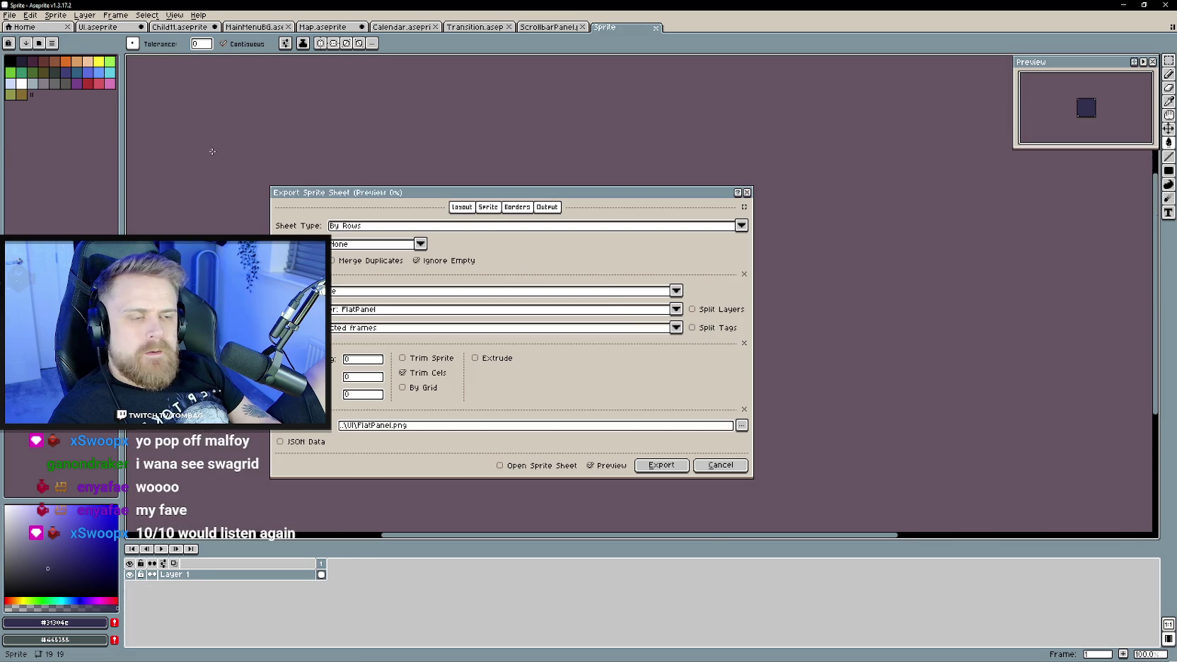
click(660, 465)
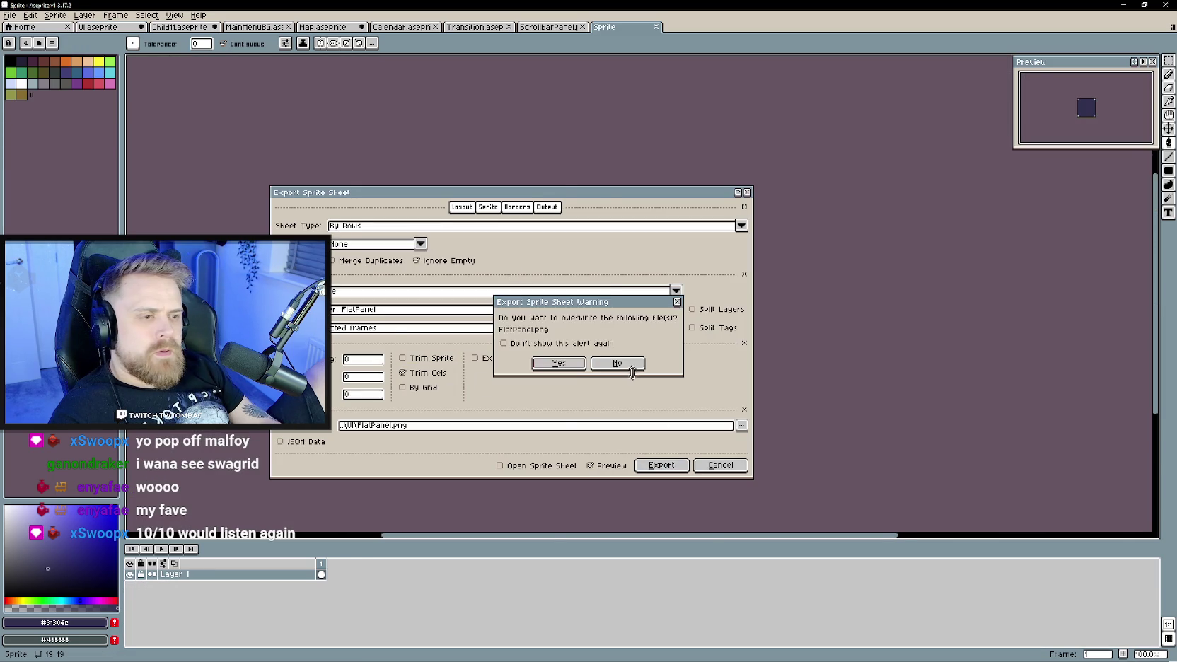
click(573, 369)
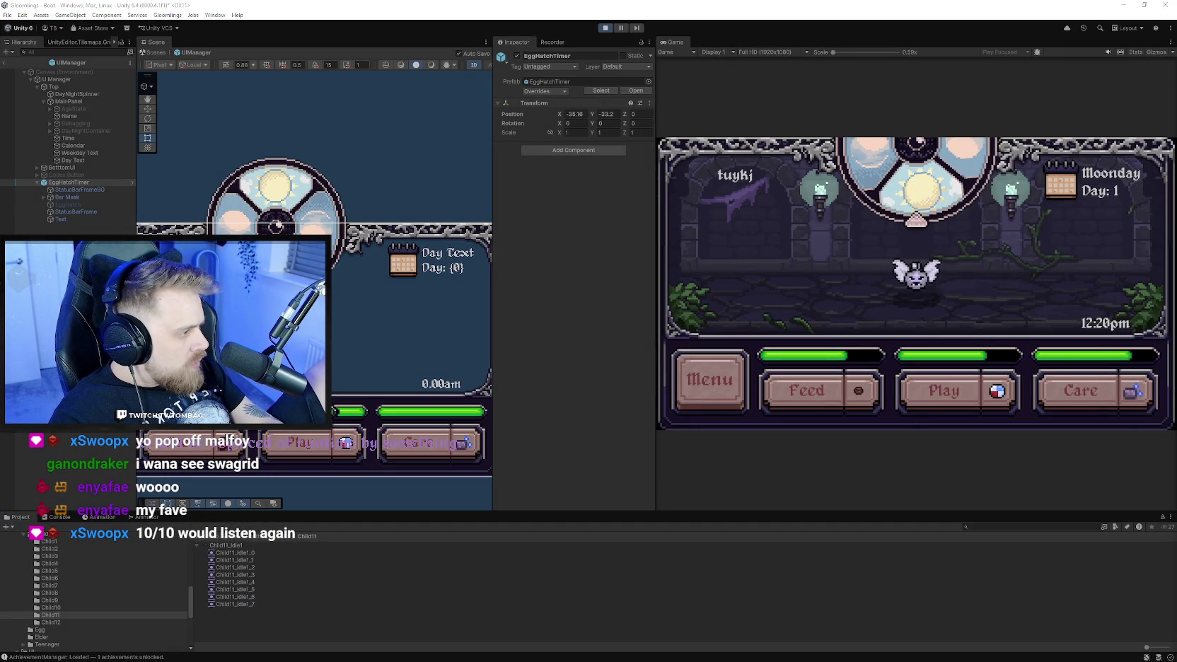
Open the Sprites/UI folder, select FlatPanel, and stop the running game.
scroll(94, 587, up, 2)
scroll(94, 591, up, 2)
click(39, 567)
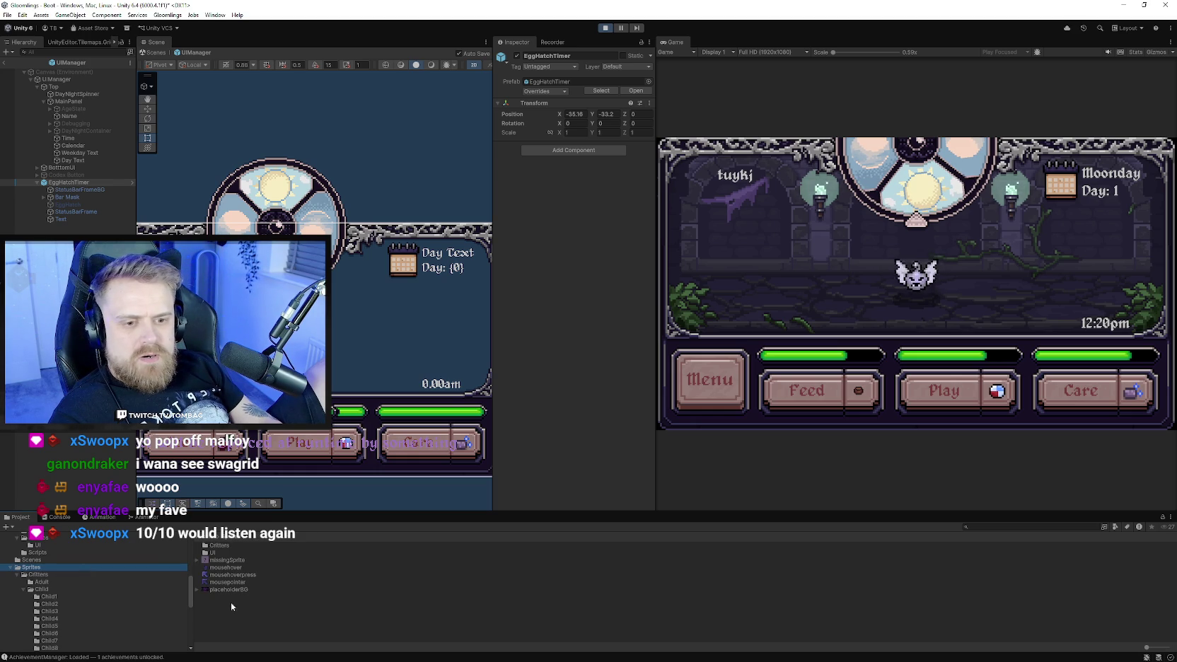
double_click(212, 553)
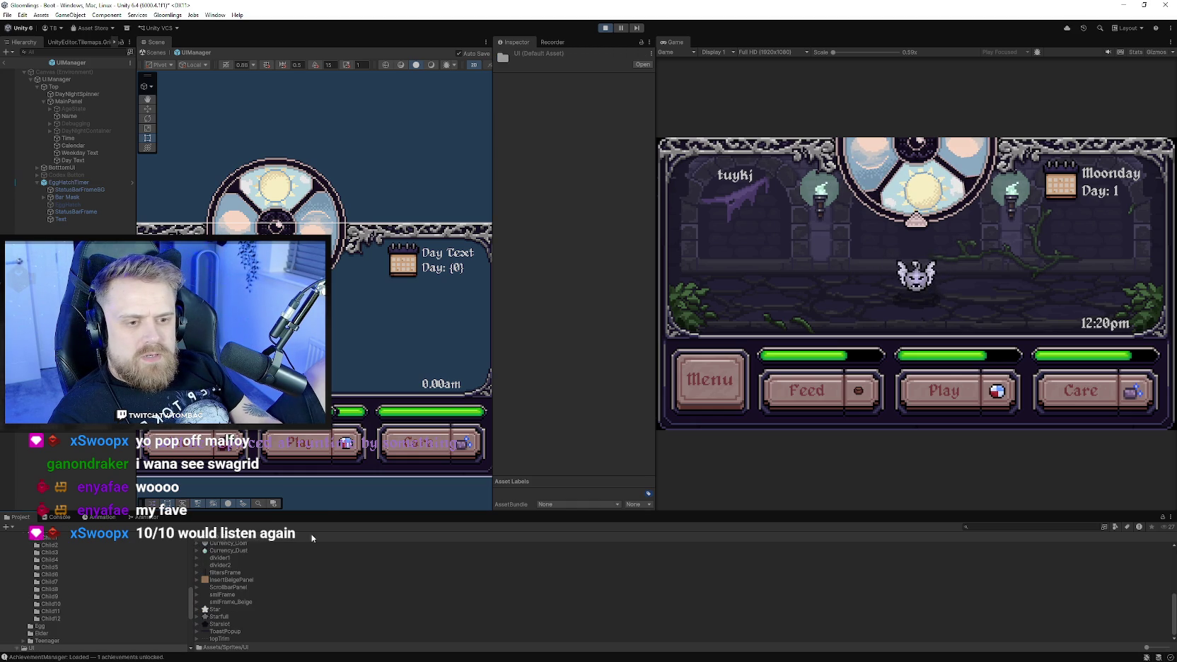
drag(315, 512, 316, 323)
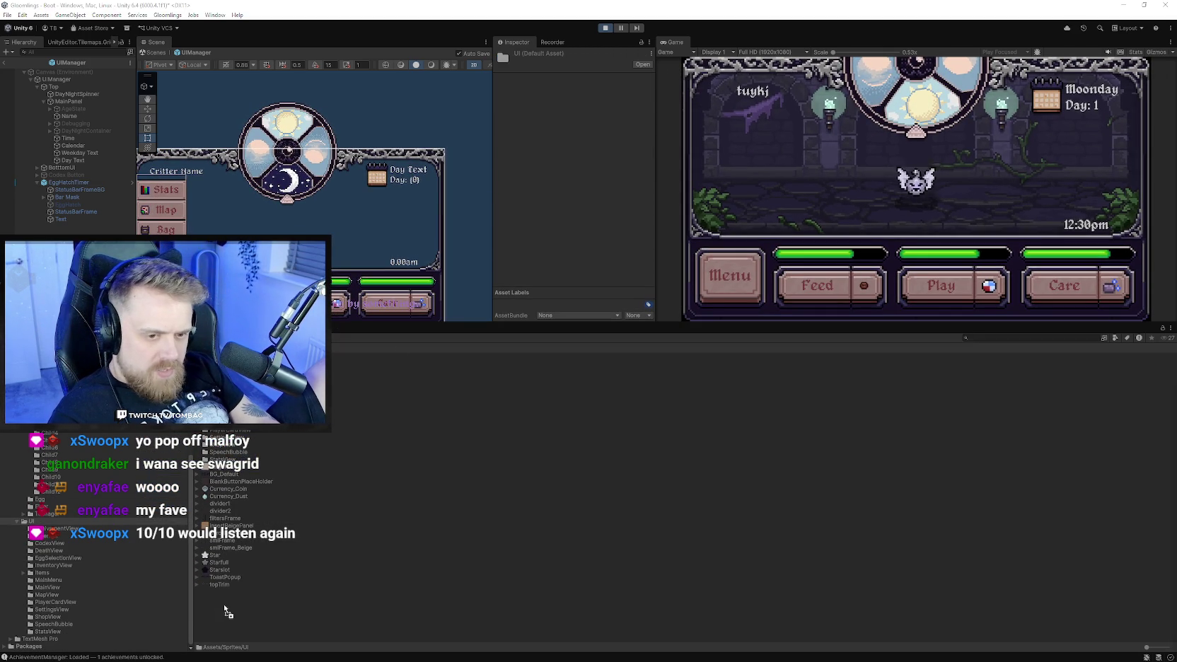
right_click(224, 526)
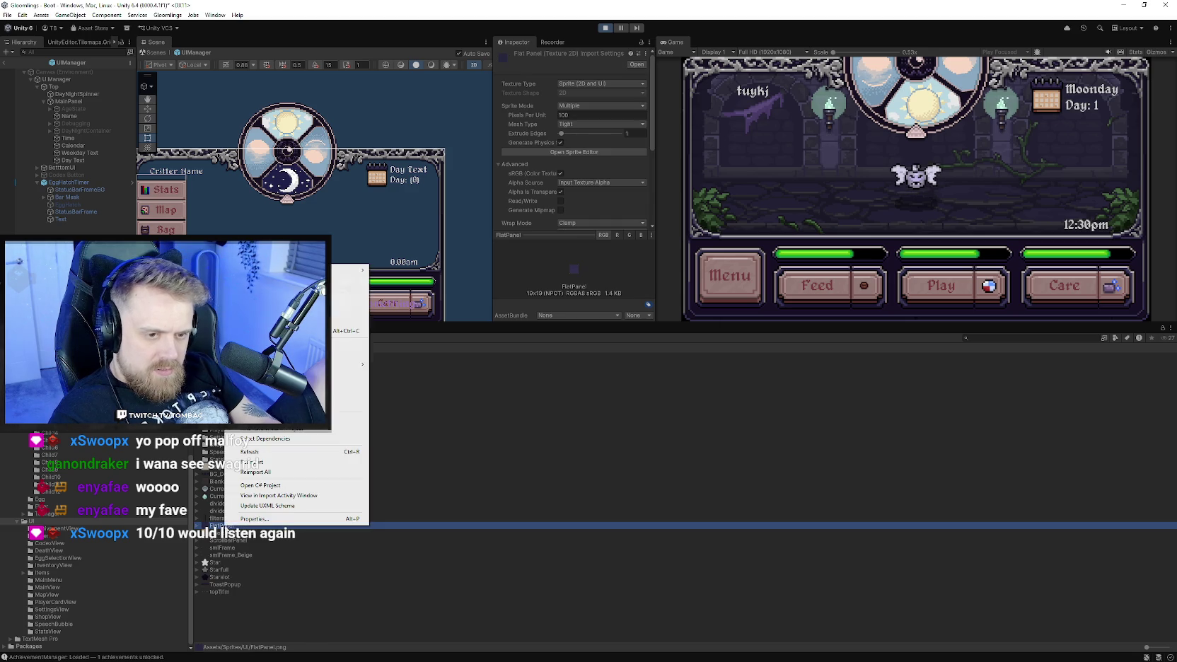
click(629, 326)
drag(646, 326, 655, 451)
click(606, 29)
Set FlatPanel to no compression, Point filtering and Single sprite mode, apply, then open the Sprite Editor.
click(602, 297)
click(571, 302)
click(601, 232)
click(586, 243)
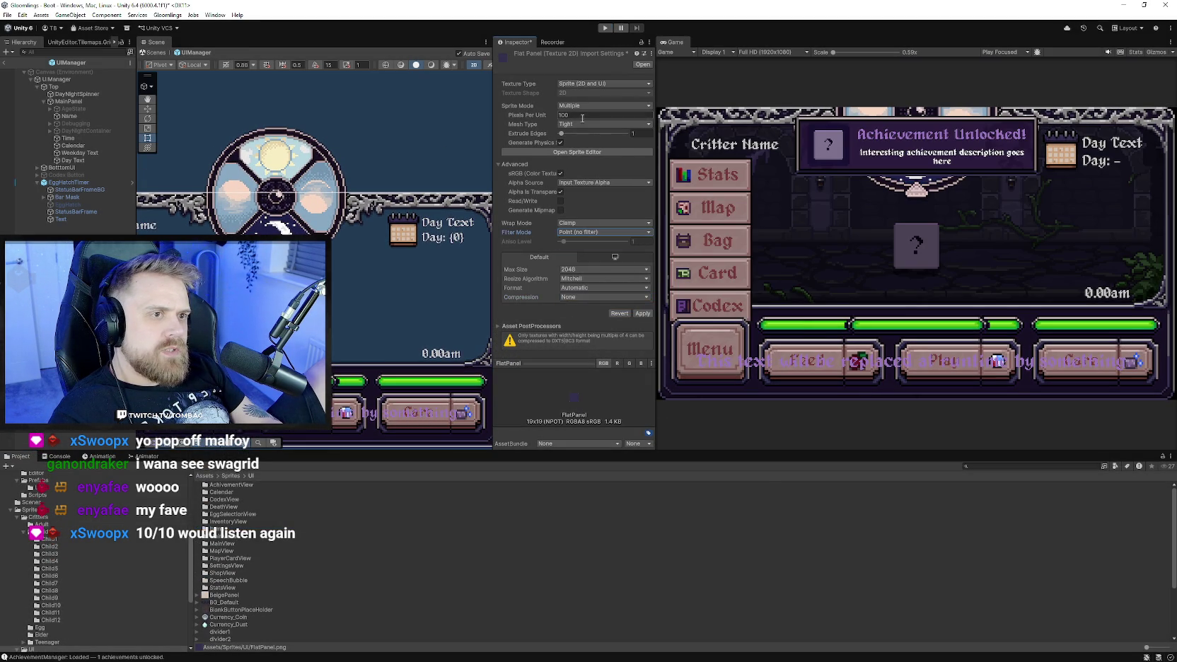
click(582, 106)
click(584, 114)
click(642, 323)
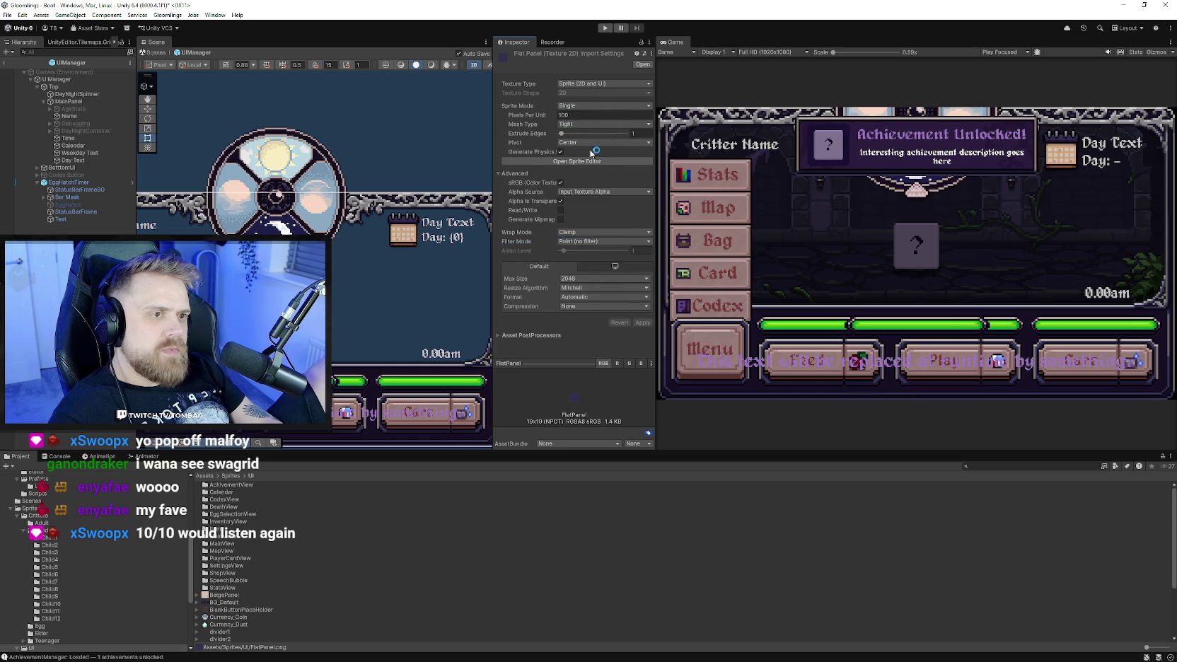
click(595, 162)
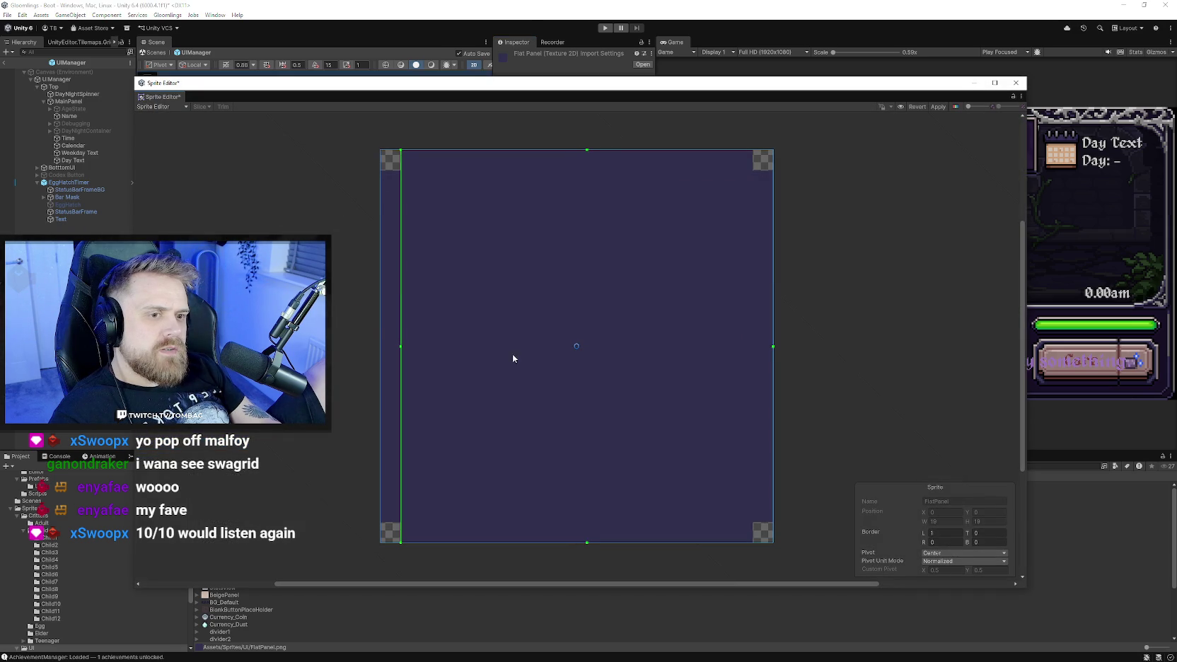
Drag FlatPanel's left, right, top and bottom slice borders to 2 pixels, apply, and close the editor.
drag(773, 346, 756, 346)
drag(577, 150, 578, 170)
drag(577, 542, 579, 524)
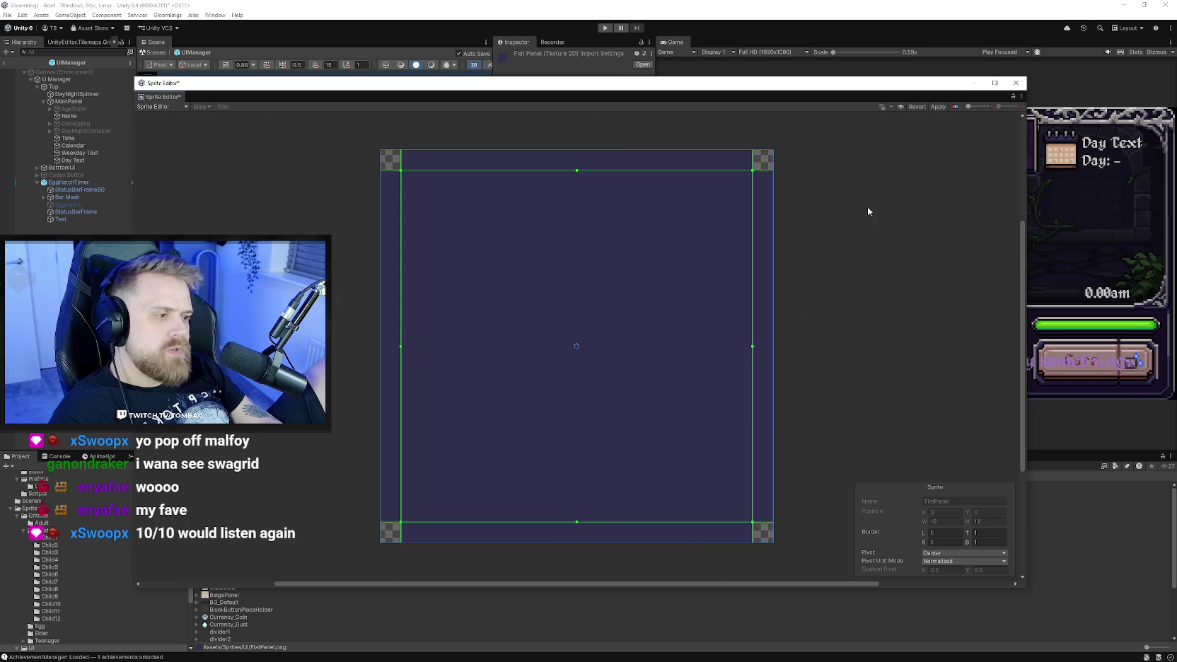
drag(577, 171, 577, 189)
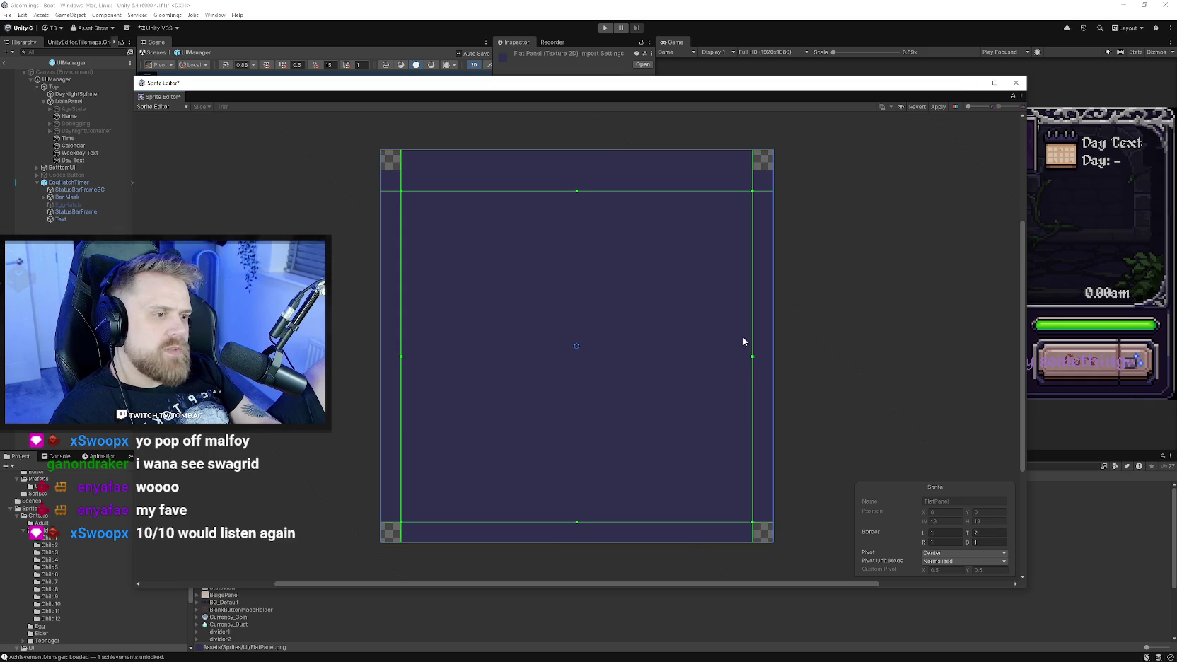
drag(753, 357, 736, 358)
drag(402, 353, 413, 357)
drag(574, 522, 577, 511)
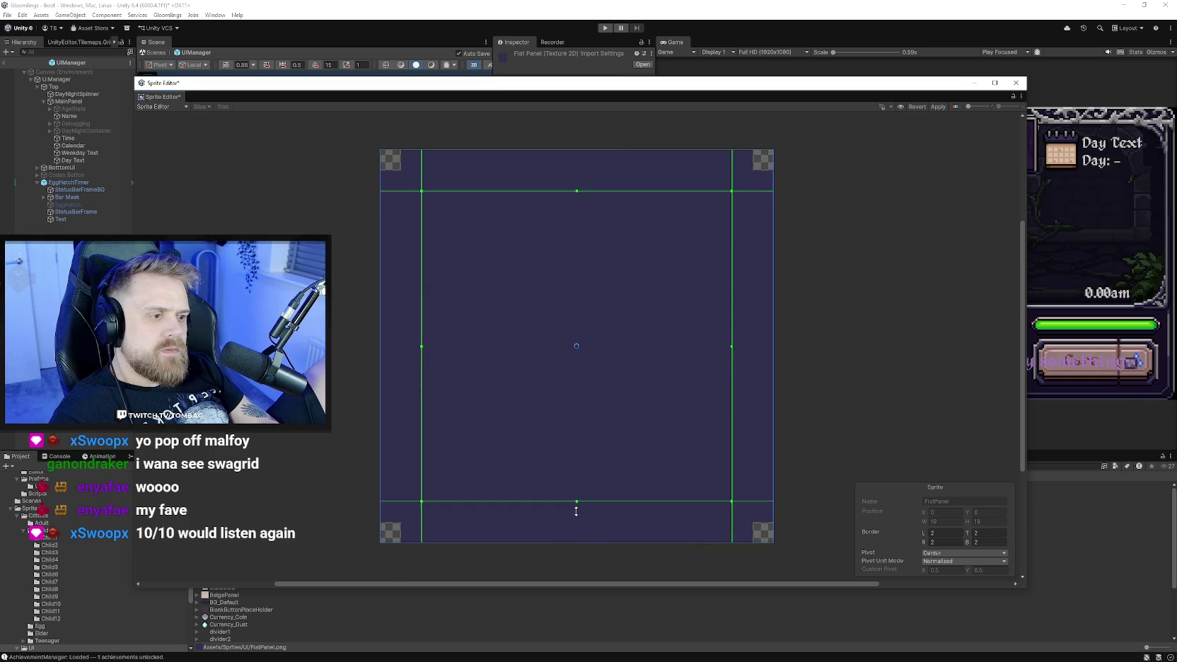
click(938, 106)
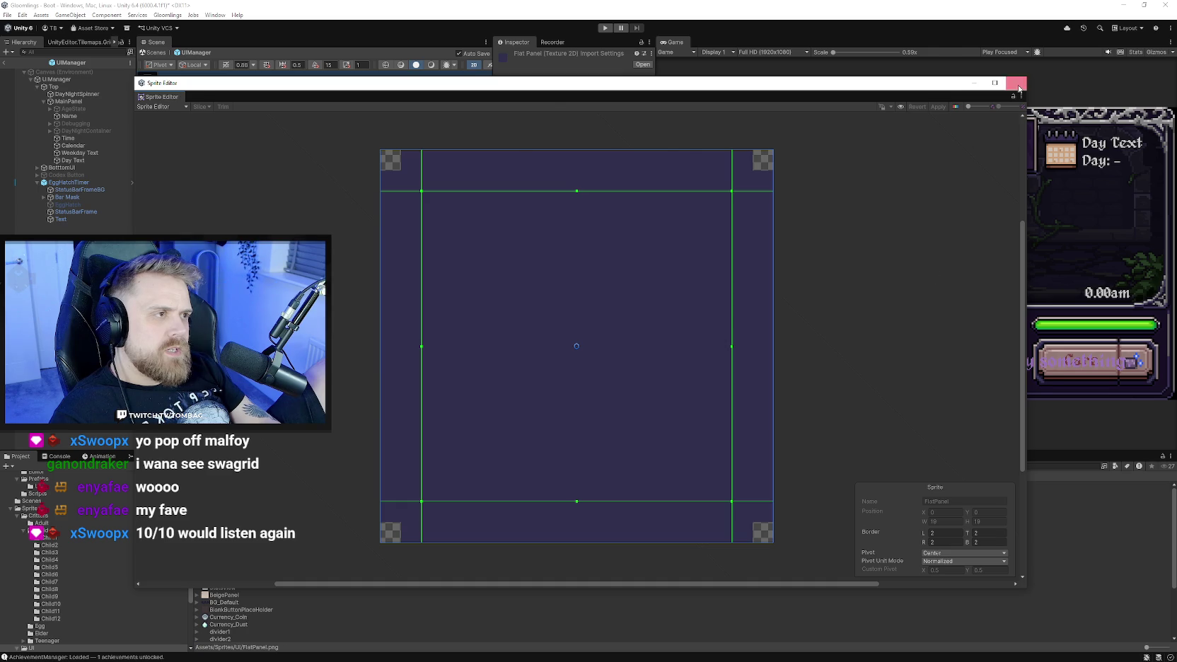
click(1015, 83)
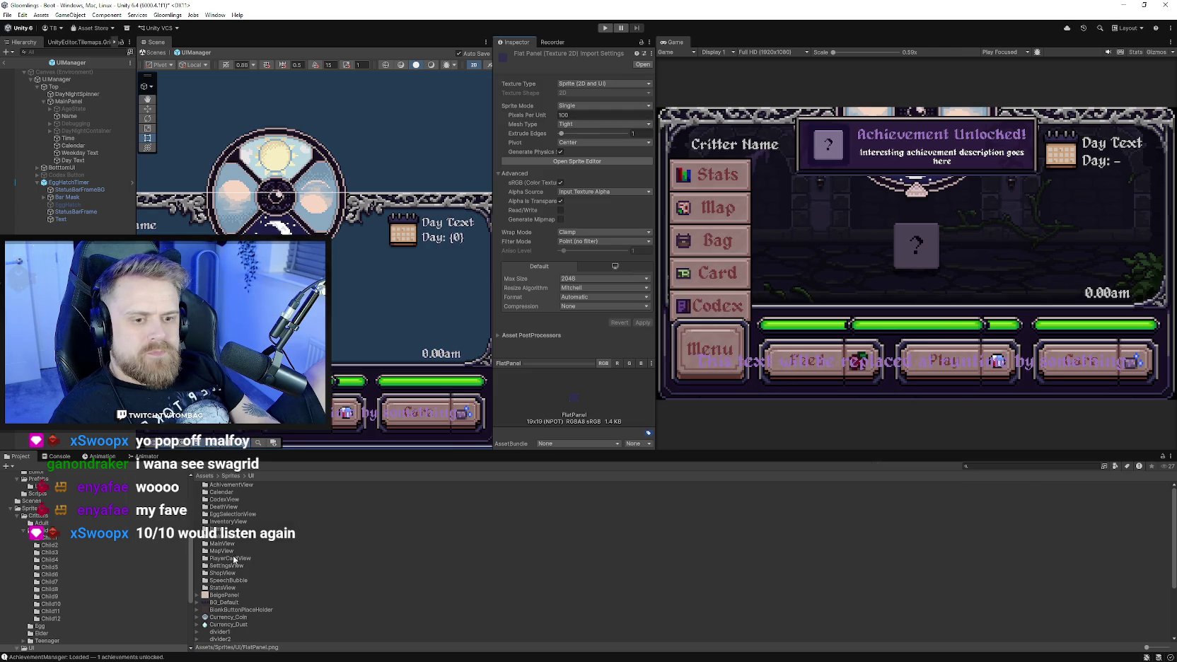
Open the Achievements prefab from Assets > MainGame > Prefabs in prefab mode.
scroll(89, 556, down, 5)
scroll(87, 587, up, 5)
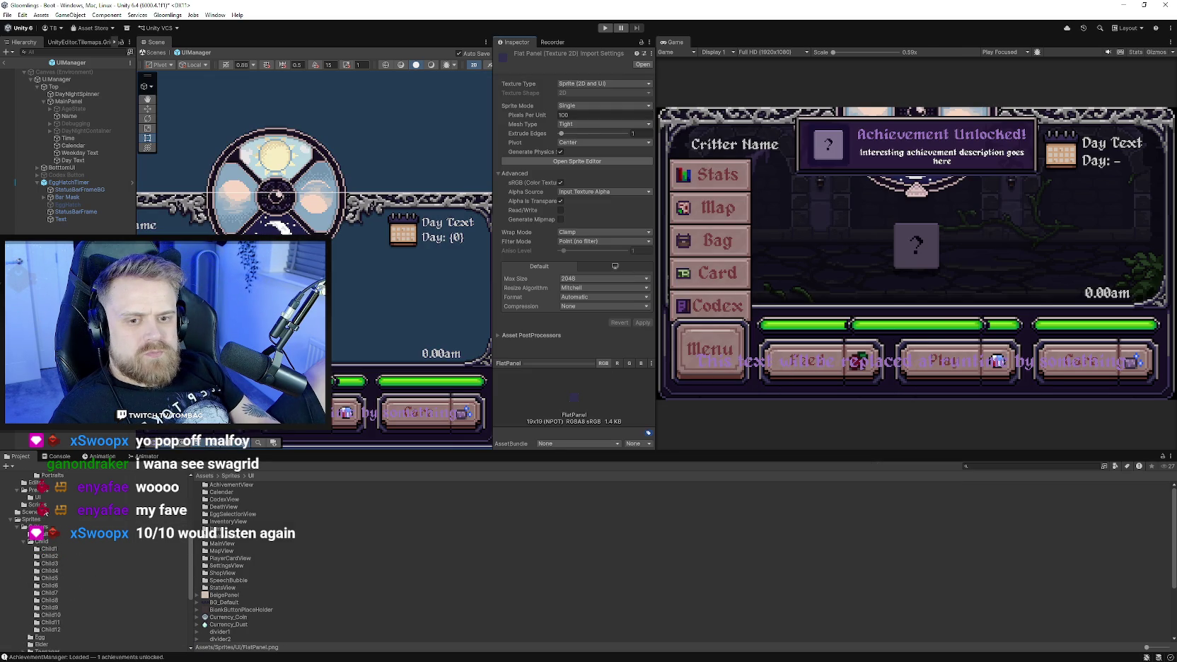
scroll(44, 512, up, 4)
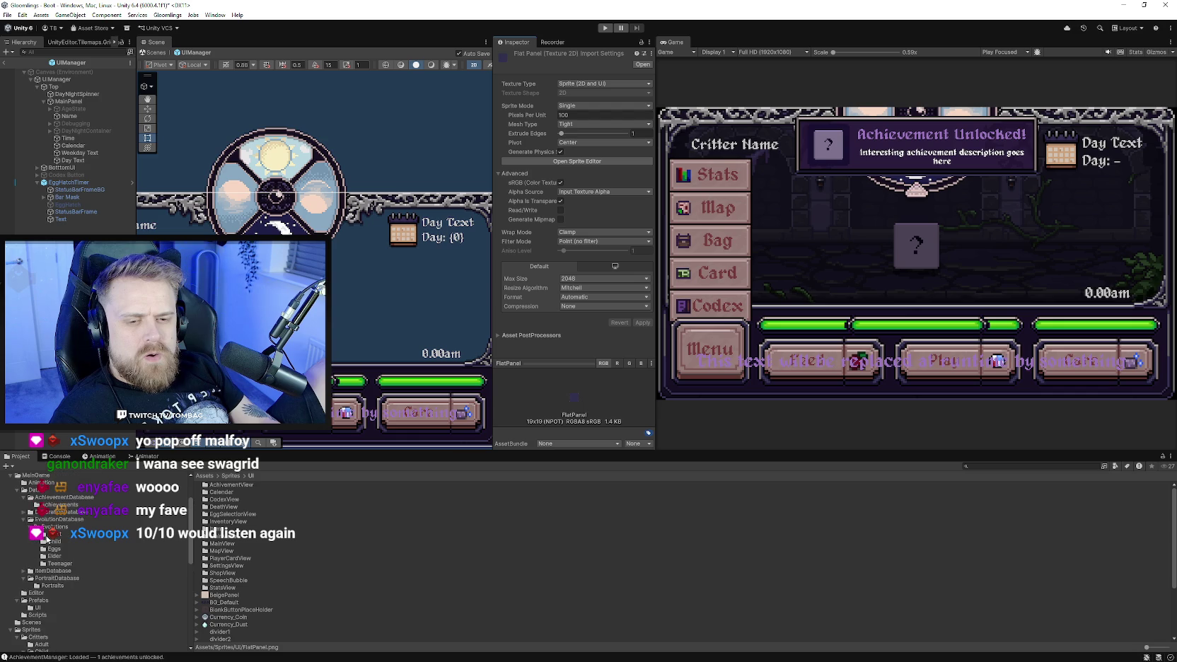
scroll(45, 539, down, 3)
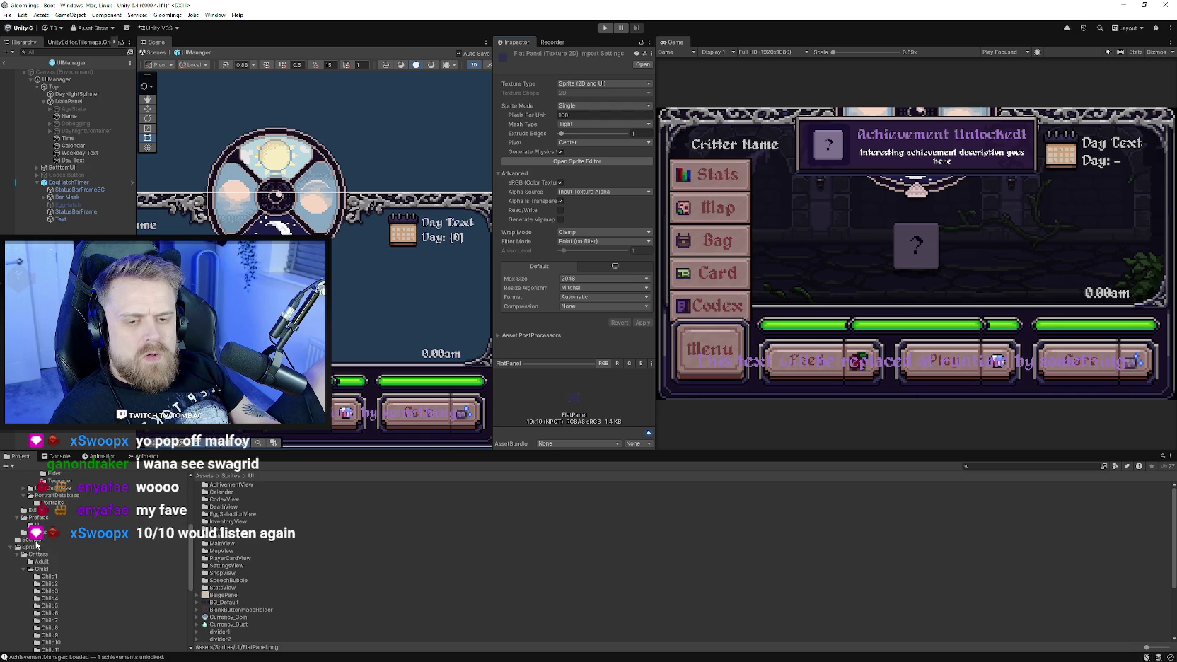
click(38, 517)
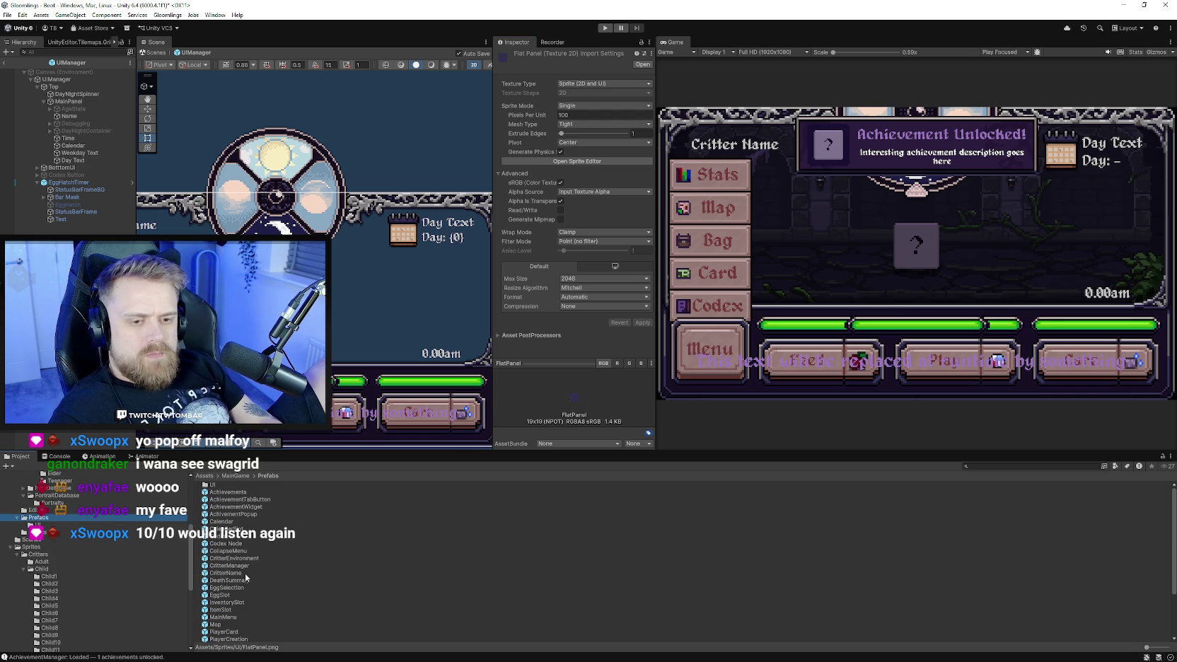
double_click(228, 493)
drag(655, 93, 1012, 99)
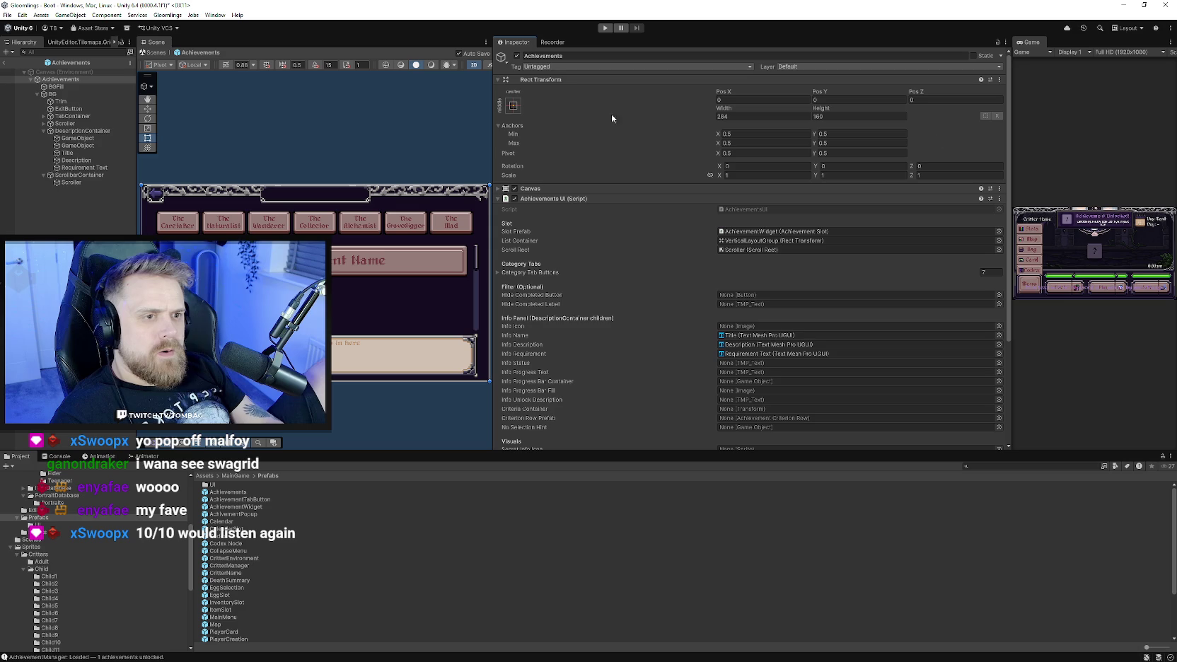
Frame the prefab and inspect the DescriptionContainer, TabContainer and Scroller settings.
drag(492, 105, 778, 142)
key(f)
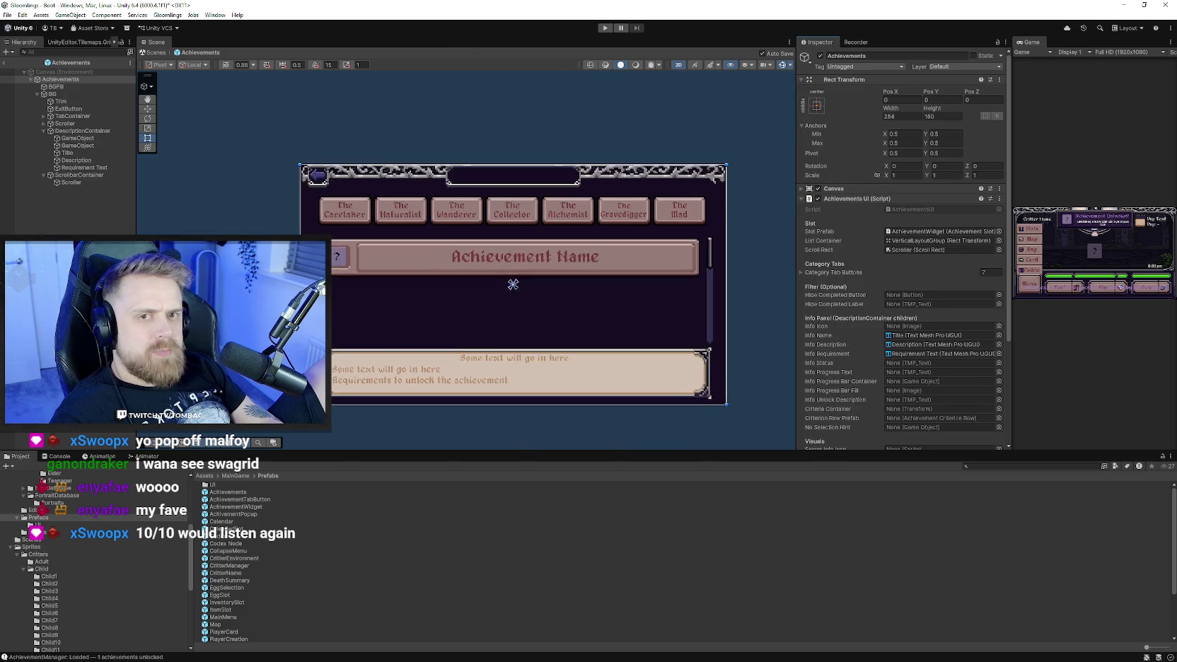
click(79, 138)
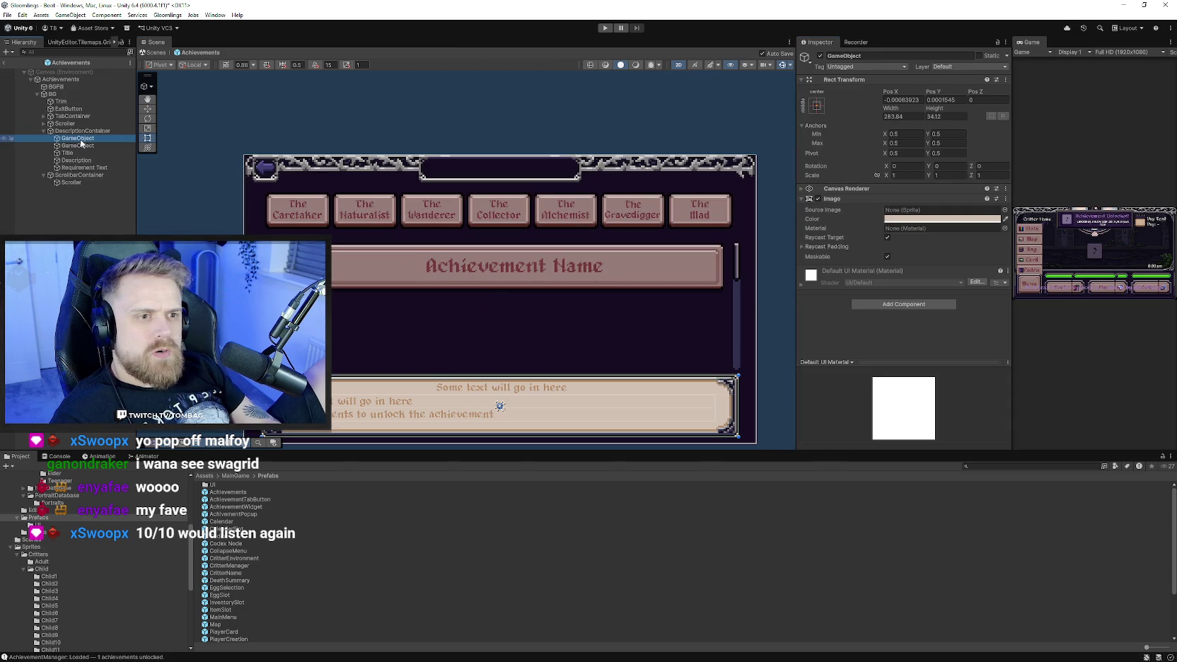
click(78, 145)
click(78, 138)
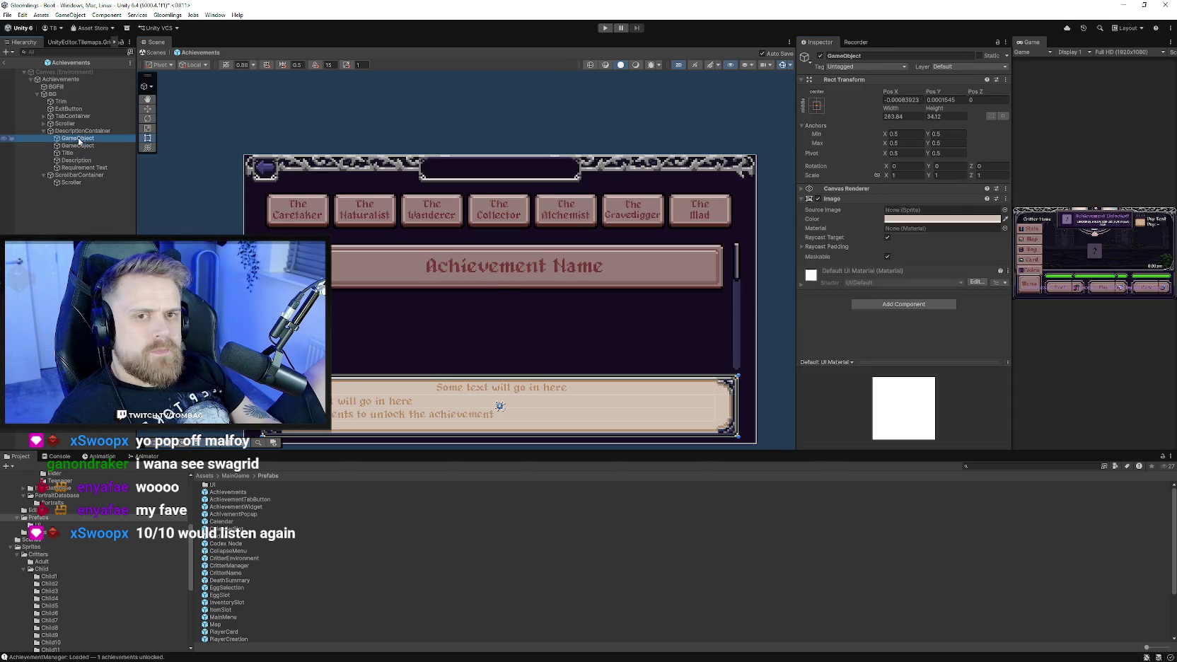
click(75, 131)
click(72, 116)
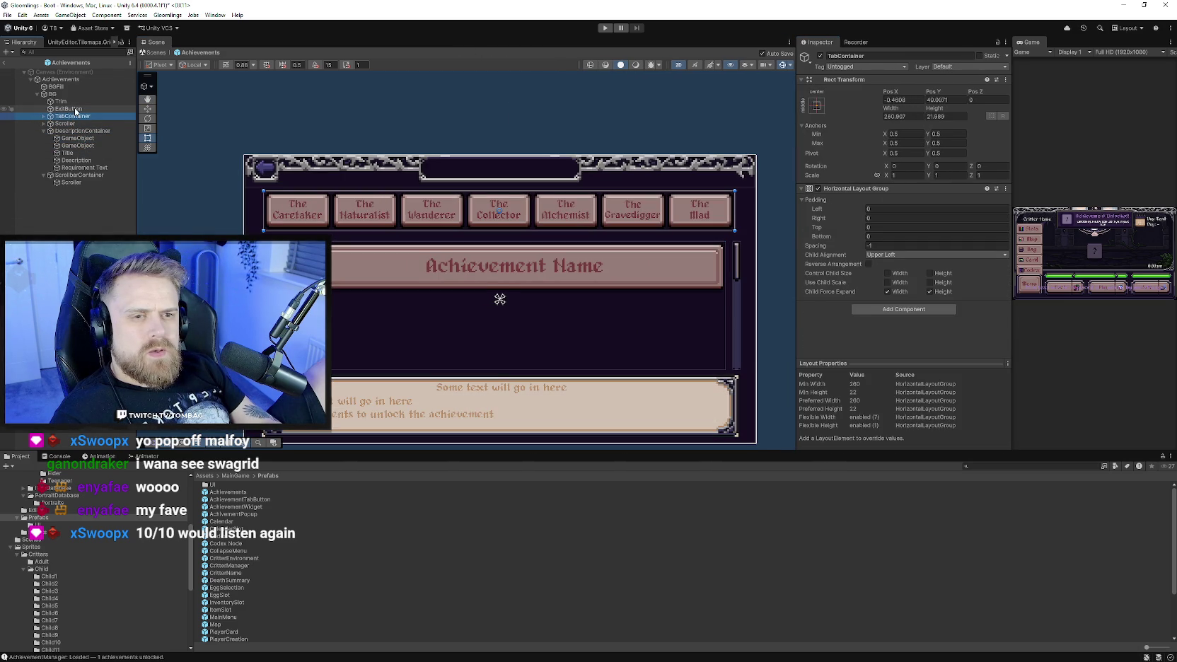
click(65, 124)
click(43, 124)
Create an empty child under Scroller and name it BackPanel.
right_click(73, 126)
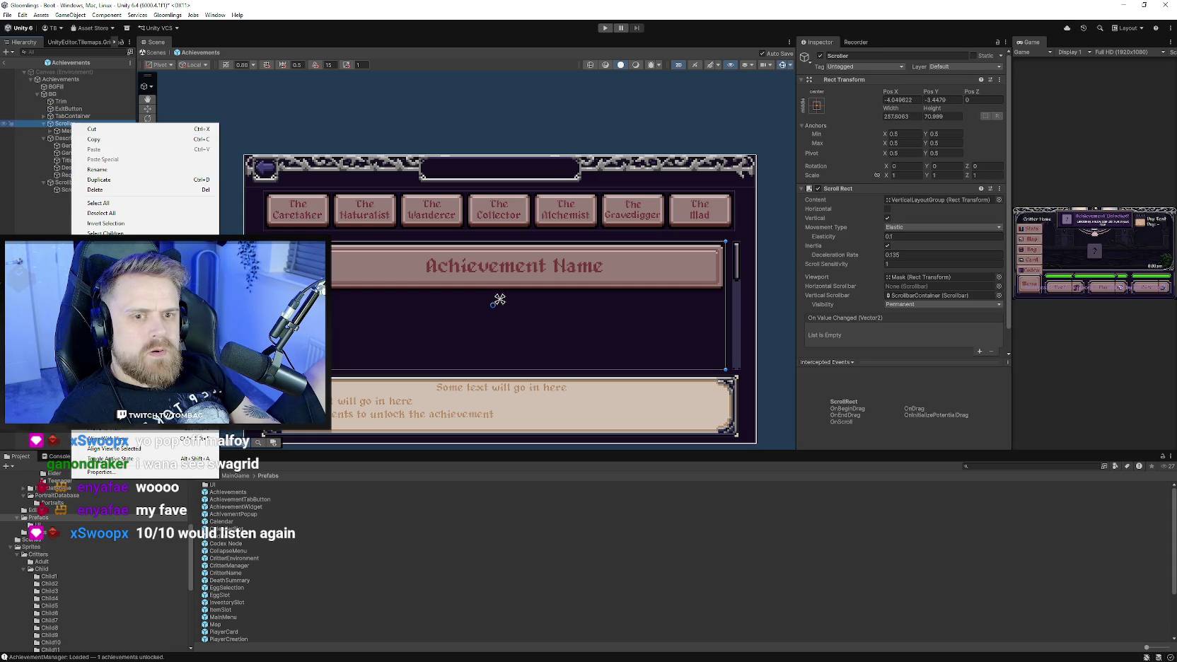
click(106, 267)
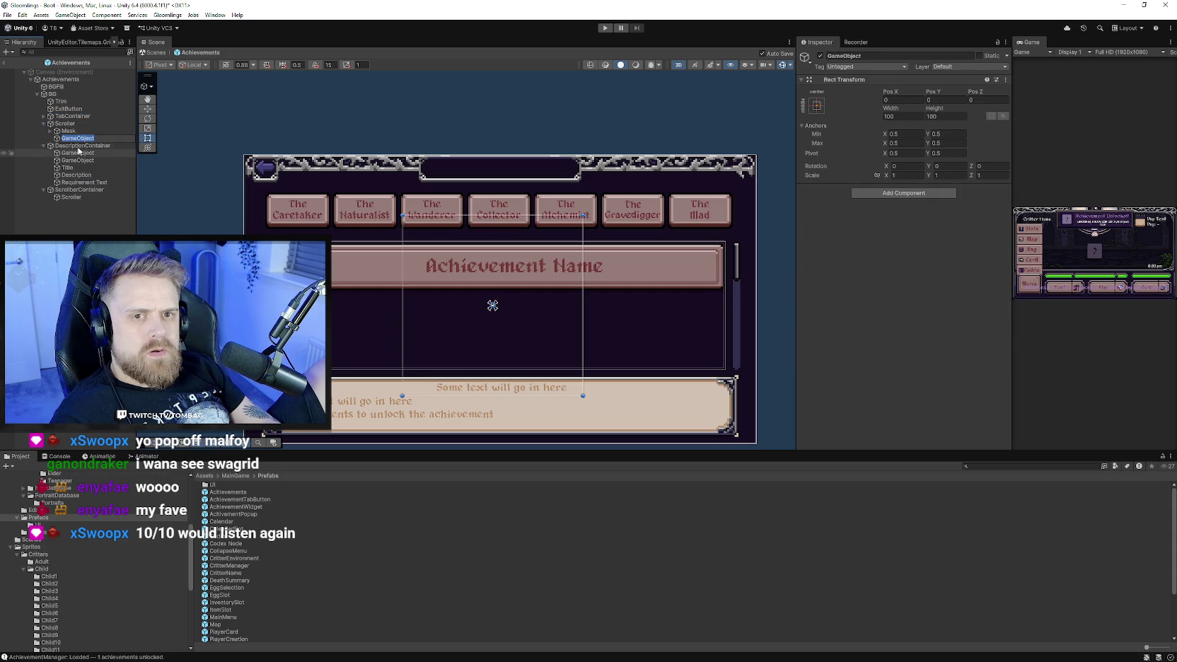
click(867, 55)
text(BackPAenl)
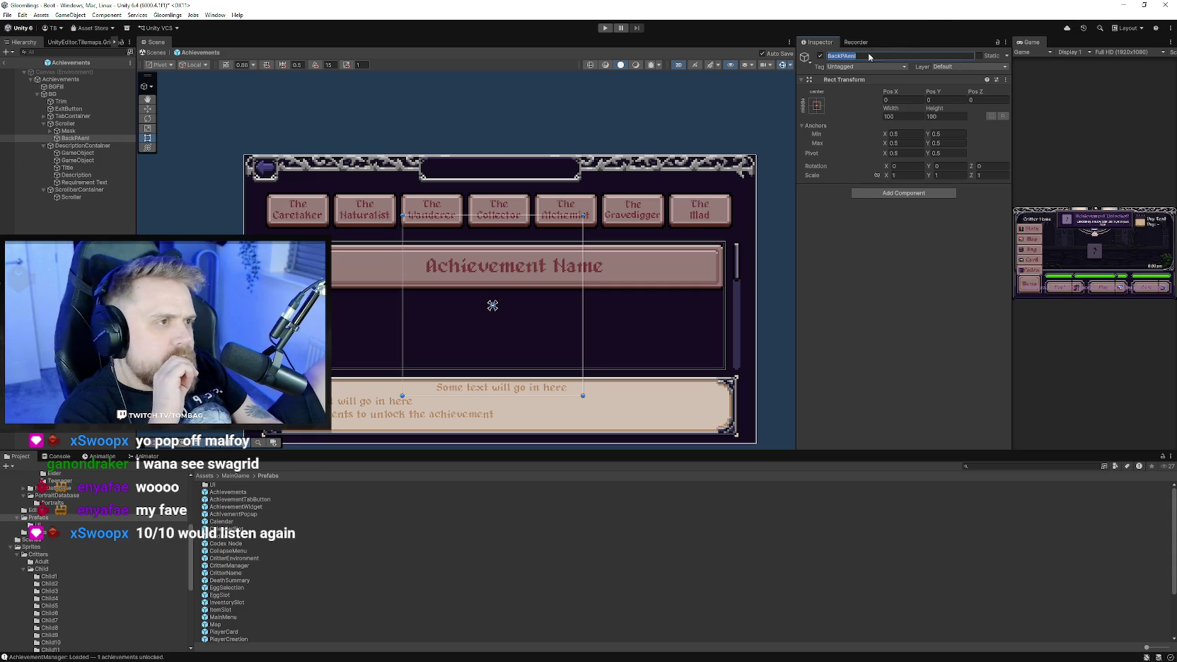
text(anel)
key(Return)
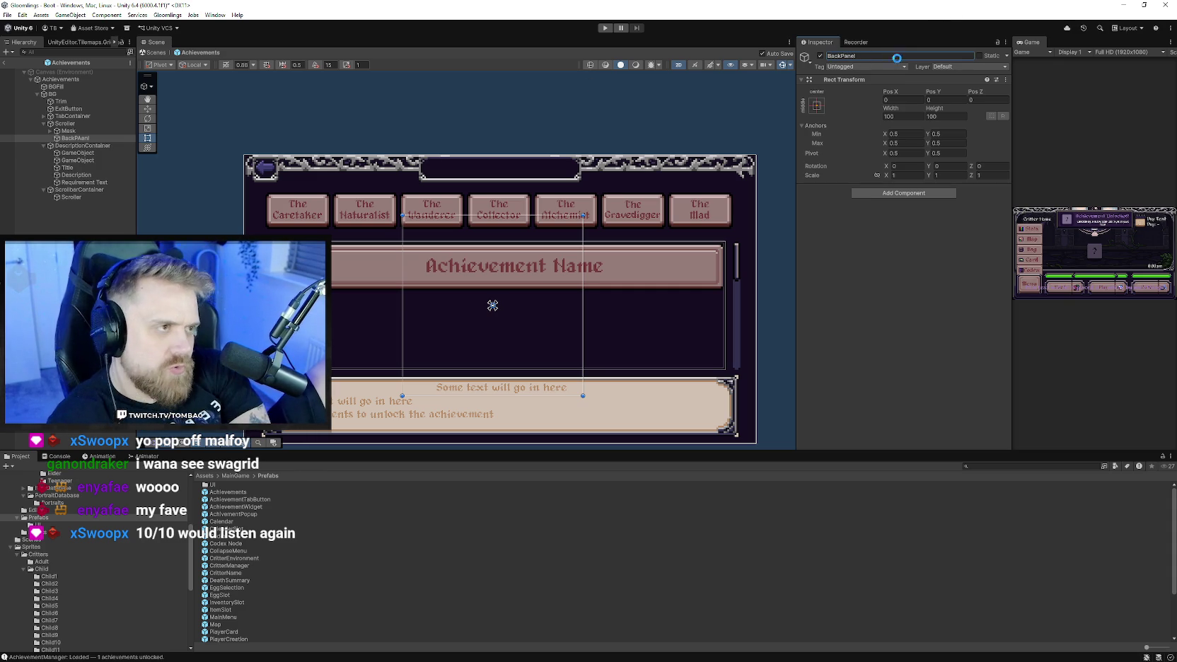
Move BackPanel above Mask and stretch it to fill the achievement list area.
drag(73, 138, 72, 128)
drag(524, 216, 527, 241)
drag(552, 396, 562, 365)
drag(585, 319, 724, 323)
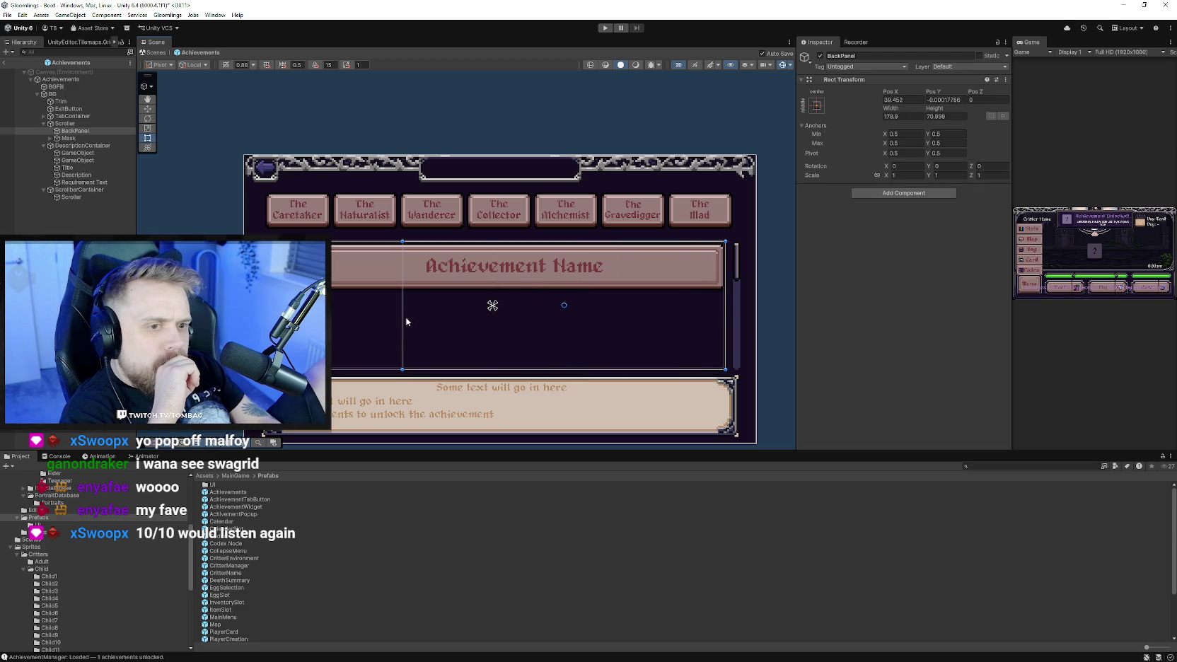
drag(405, 320, 275, 322)
Add an Image component to BackPanel using the FlatPanel sprite.
click(904, 193)
click(888, 219)
click(1004, 210)
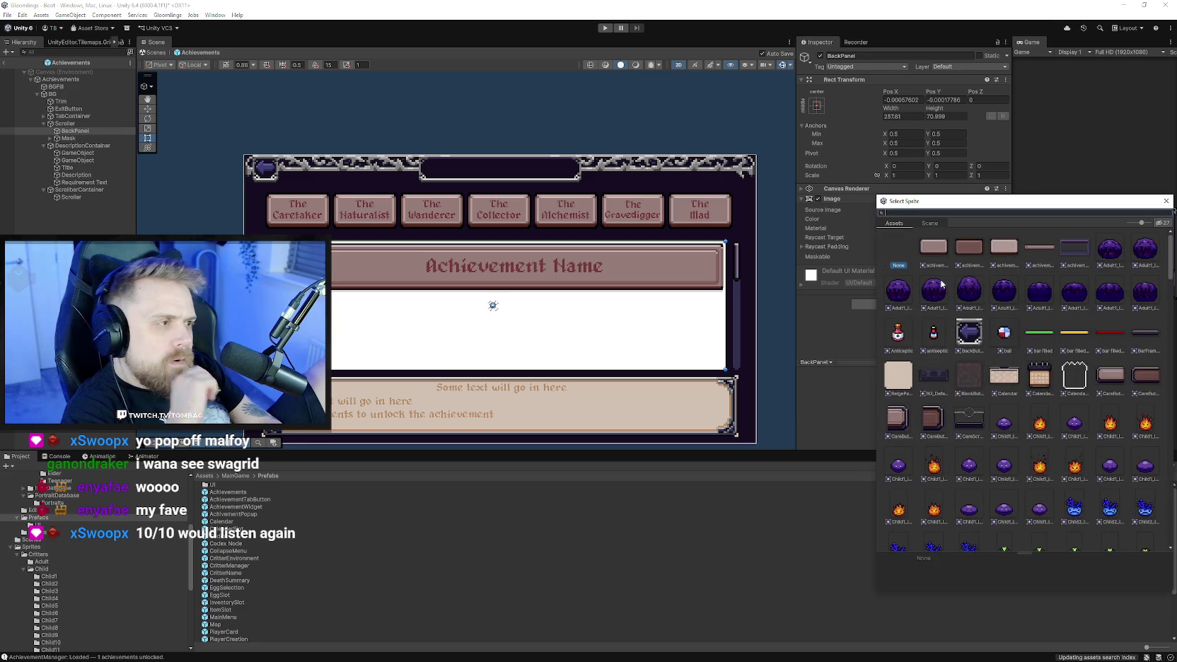
text(back)
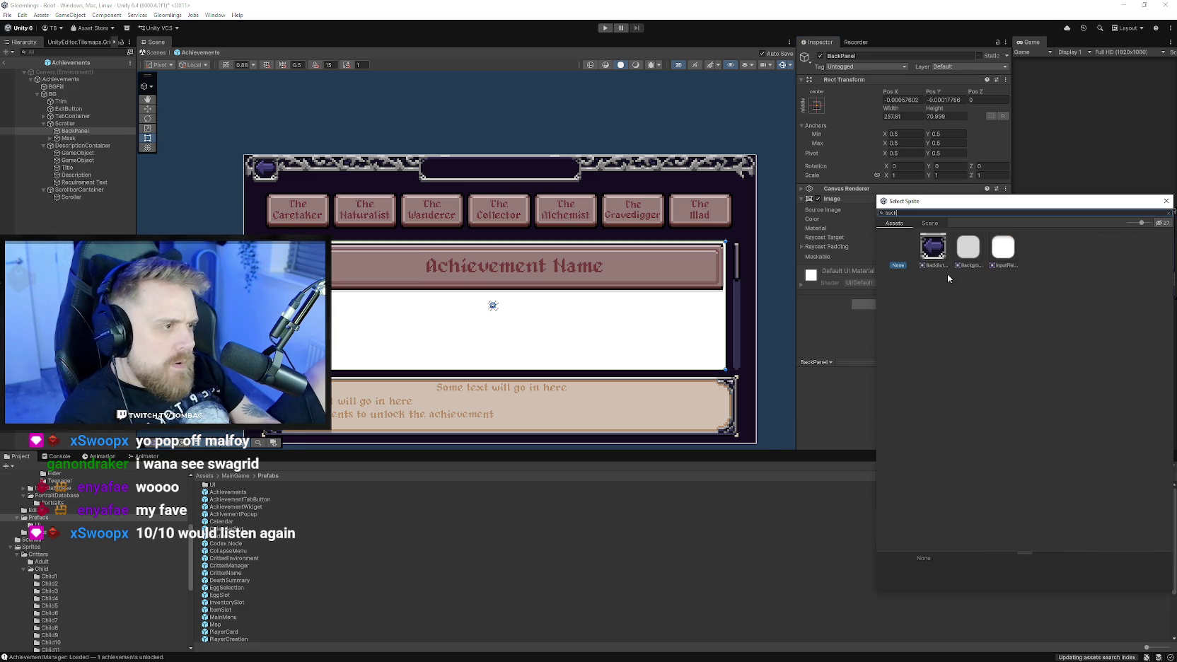
key(BackSpace)
key(BackSpace)
key(BackSpace)
text(panel)
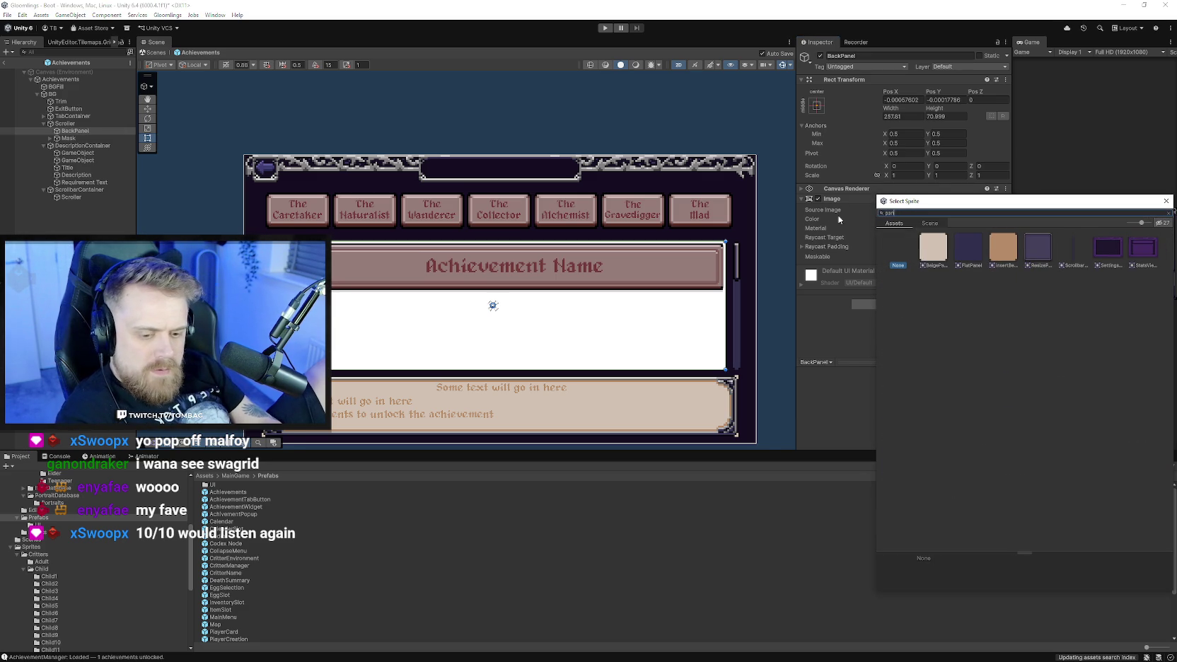
click(969, 249)
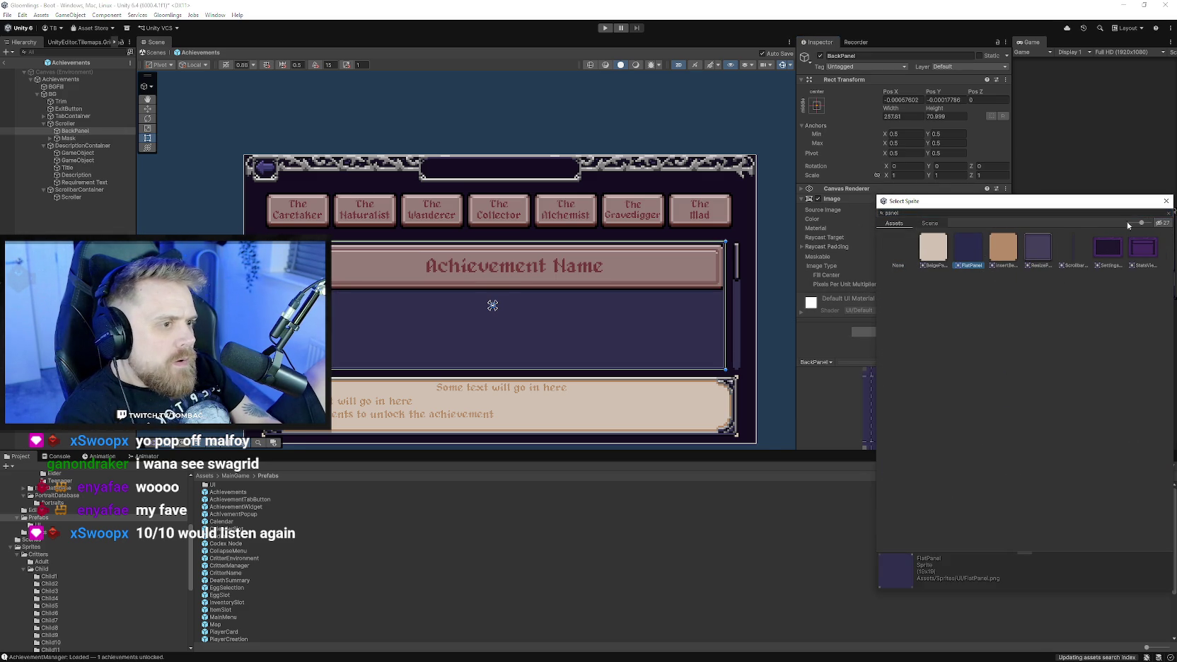
click(1166, 201)
click(785, 334)
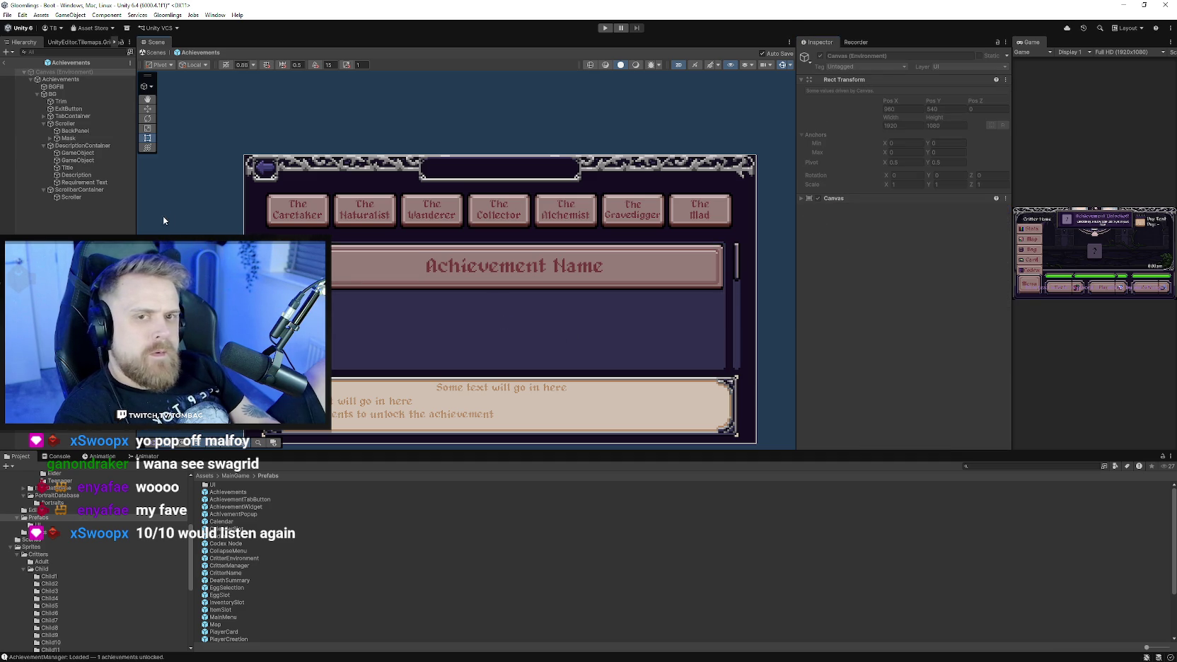
Rename the two DescriptionContainer children to BeigePanel and Frame.
click(75, 152)
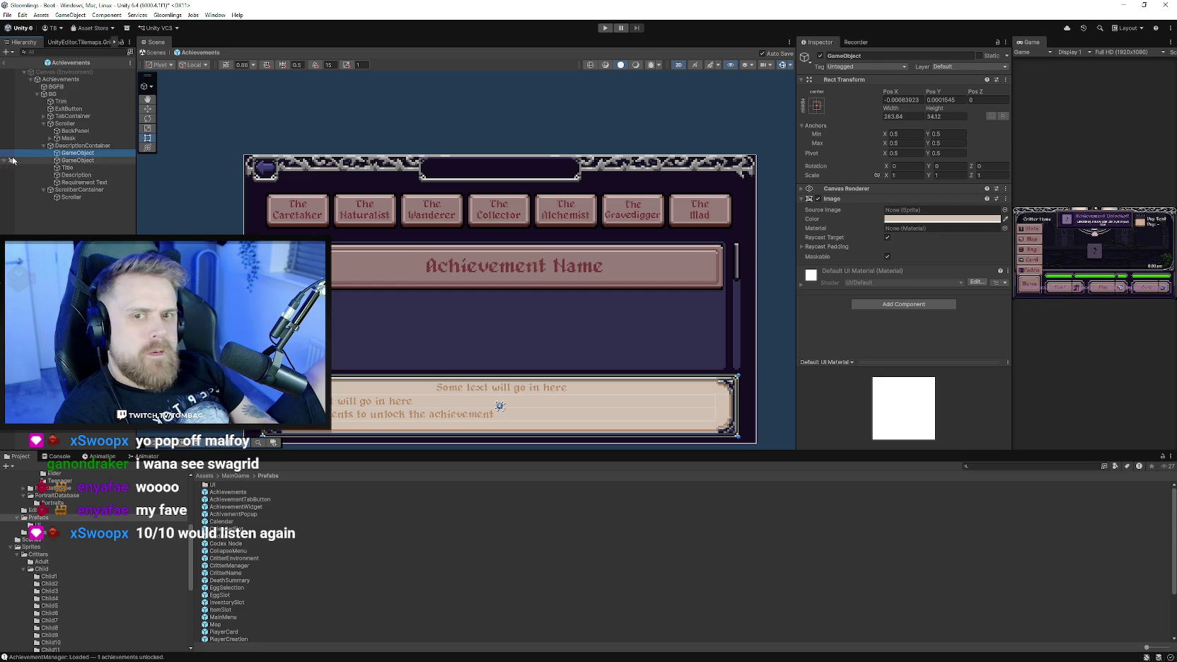
click(873, 56)
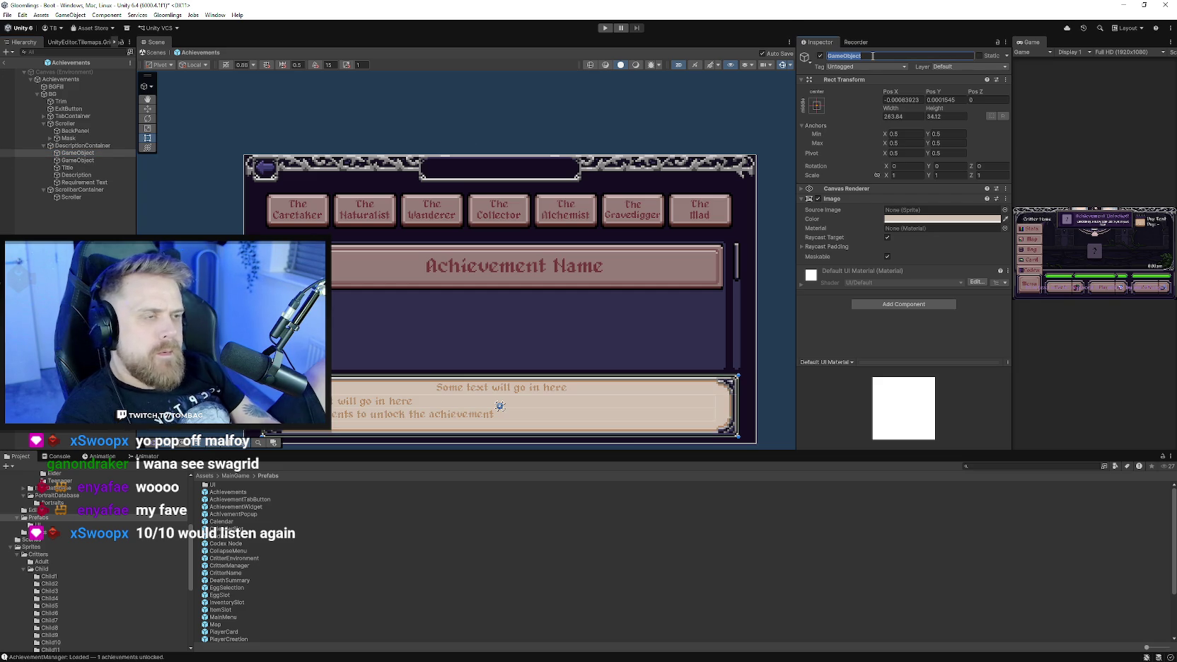
text(BeigePanel)
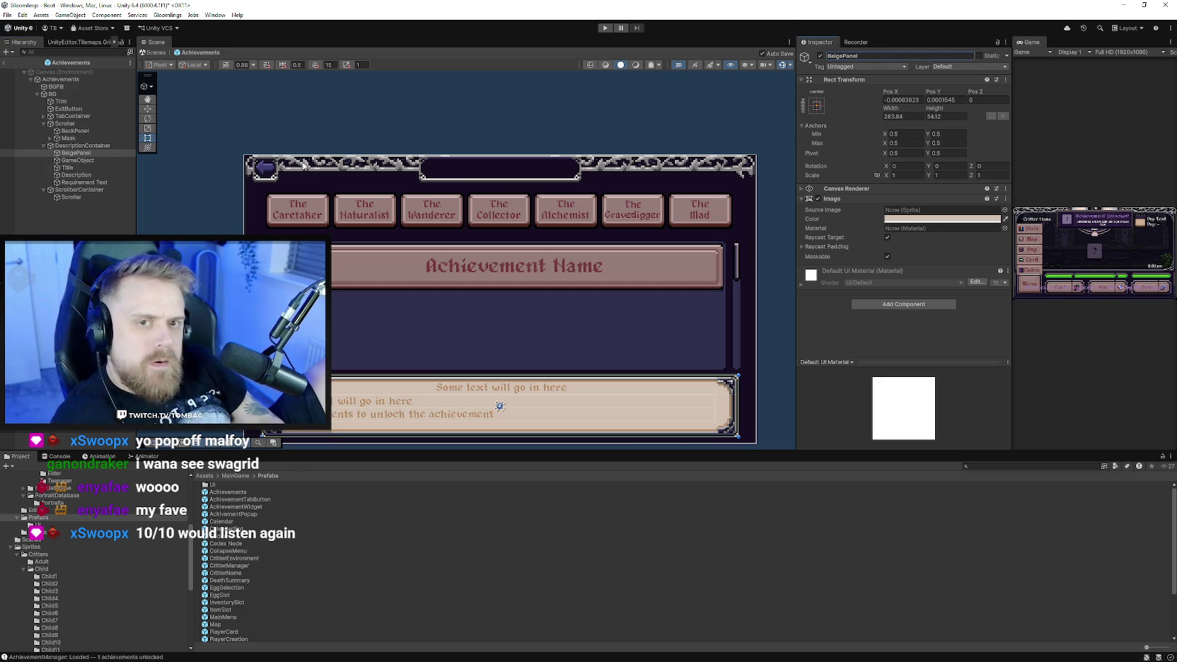
click(78, 160)
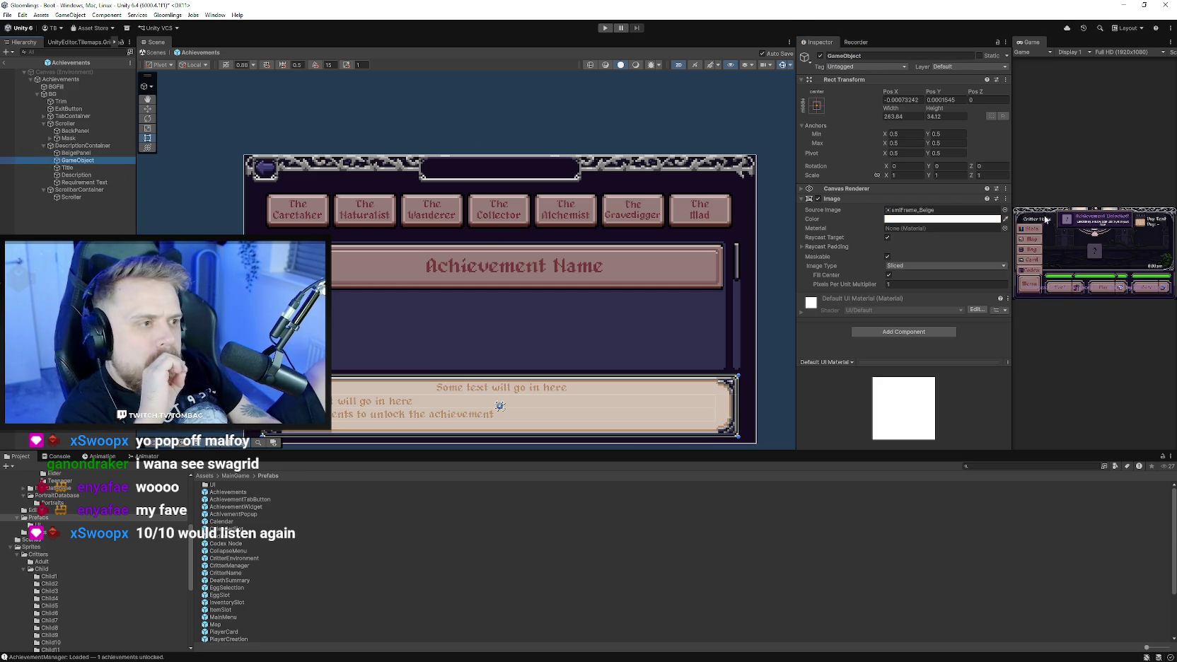
click(878, 56)
text(Nrame)
key(Return)
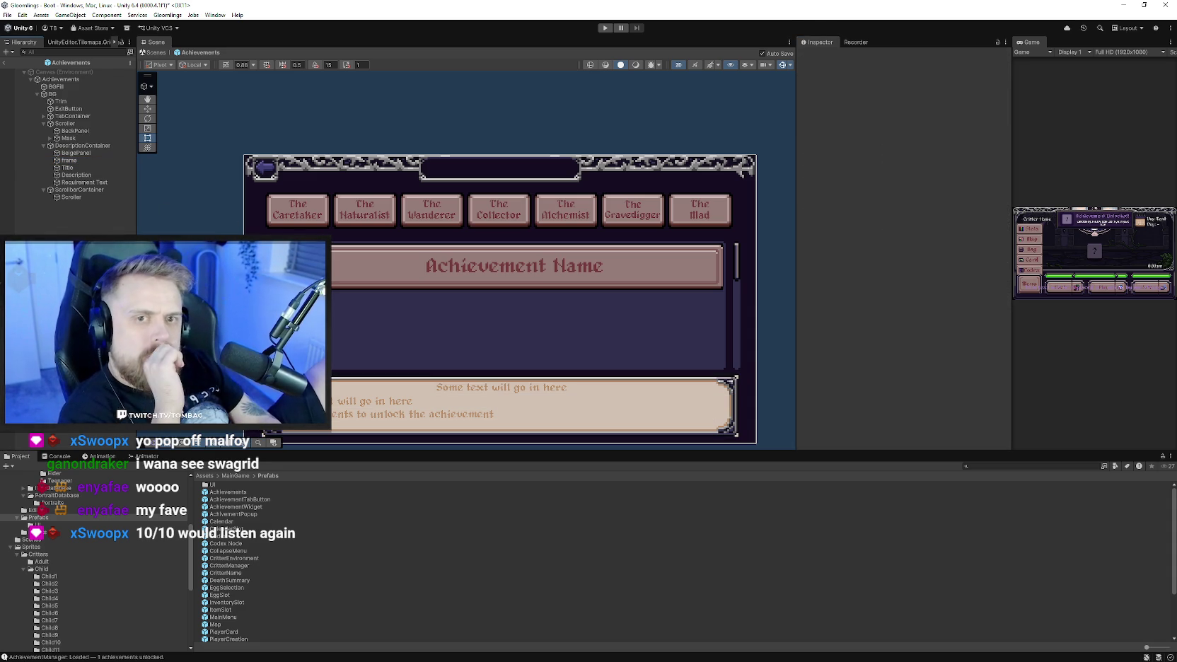
scroll(405, 360, down, 3)
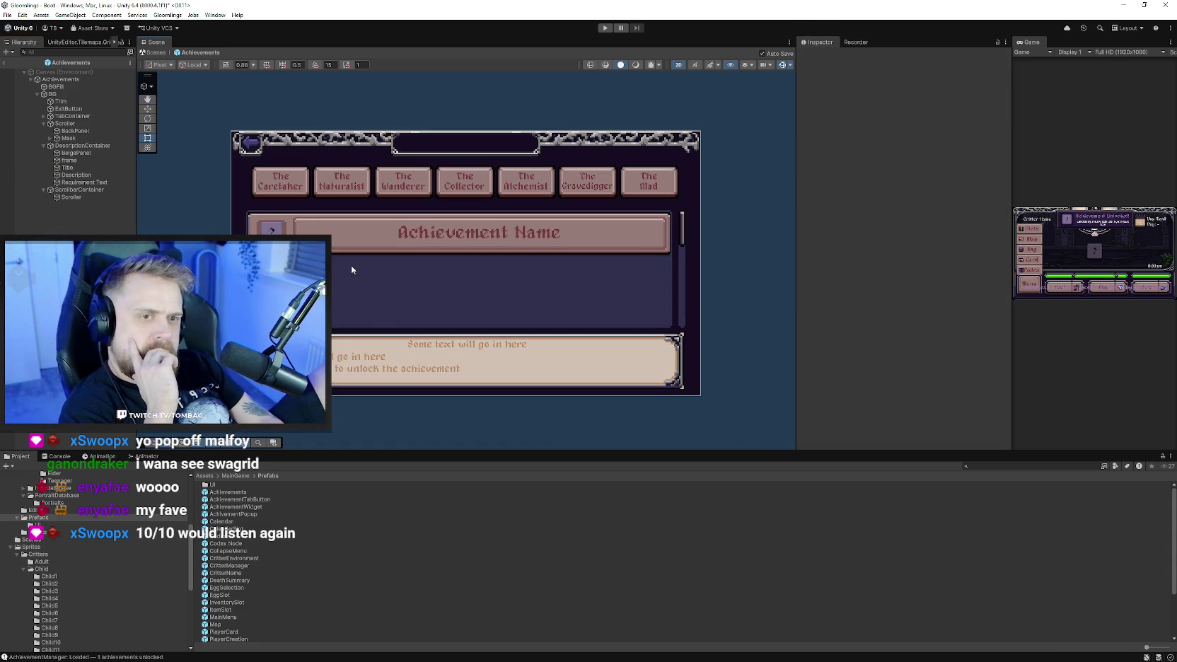
scroll(335, 302, up, 1)
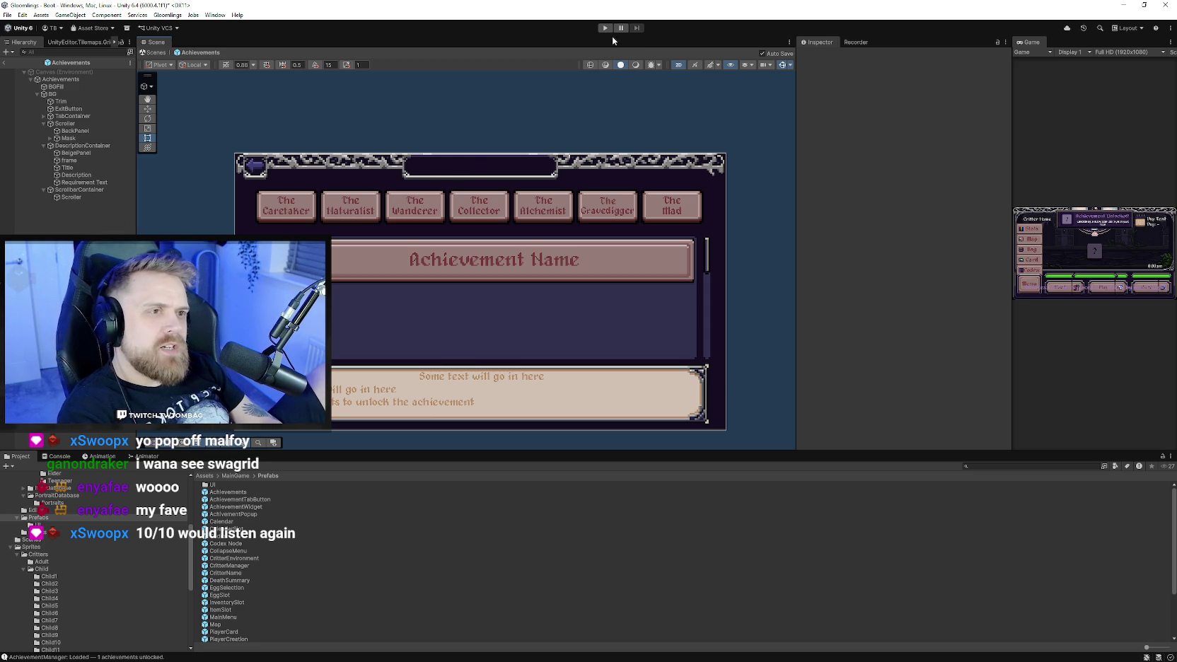
Widen the Game view, enter Play mode with Ctrl+P, and go past the title screen.
drag(797, 176, 710, 177)
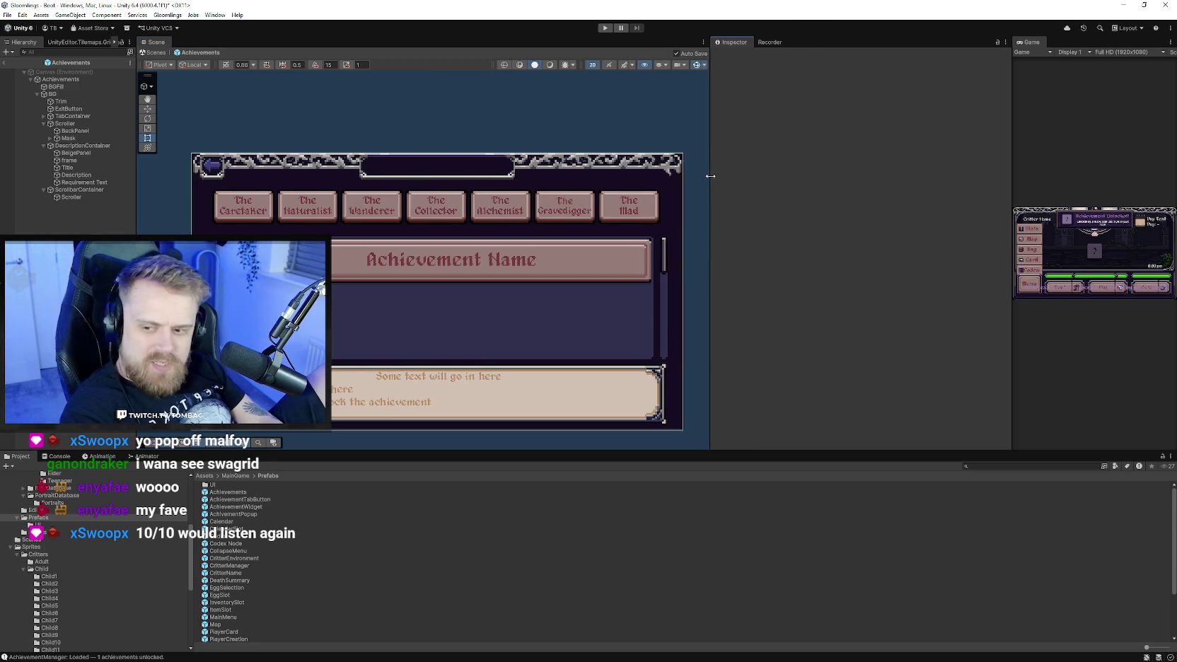
drag(1009, 135, 757, 135)
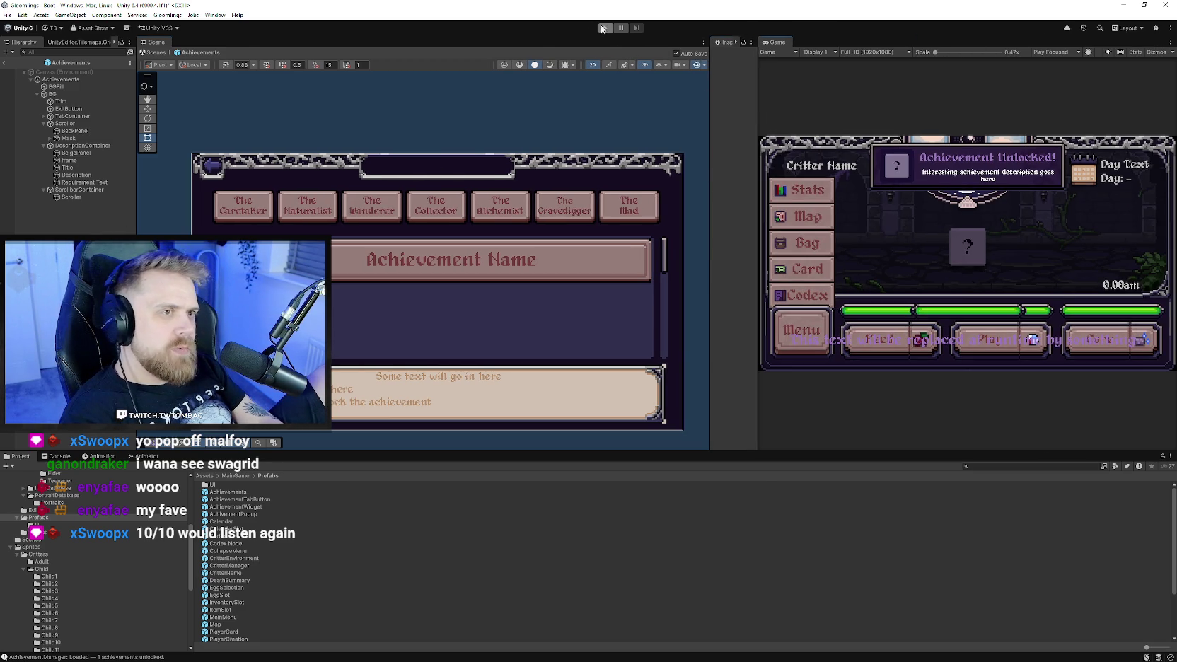
key(ctrl+p)
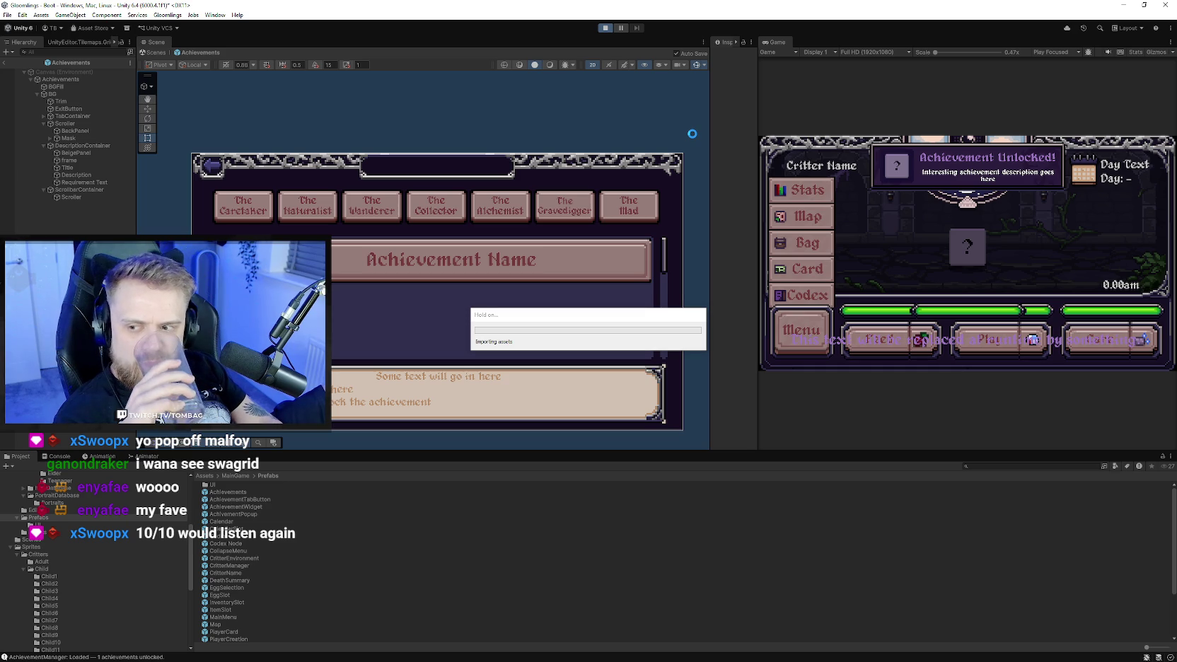
drag(710, 106, 562, 106)
drag(758, 105, 653, 105)
click(901, 199)
Return to the title screen, browse the Achievements list, then go back.
click(711, 360)
click(706, 299)
click(914, 255)
scroll(914, 241, down, 5)
scroll(906, 283, up, 5)
scroll(820, 255, down, 5)
scroll(810, 276, up, 2)
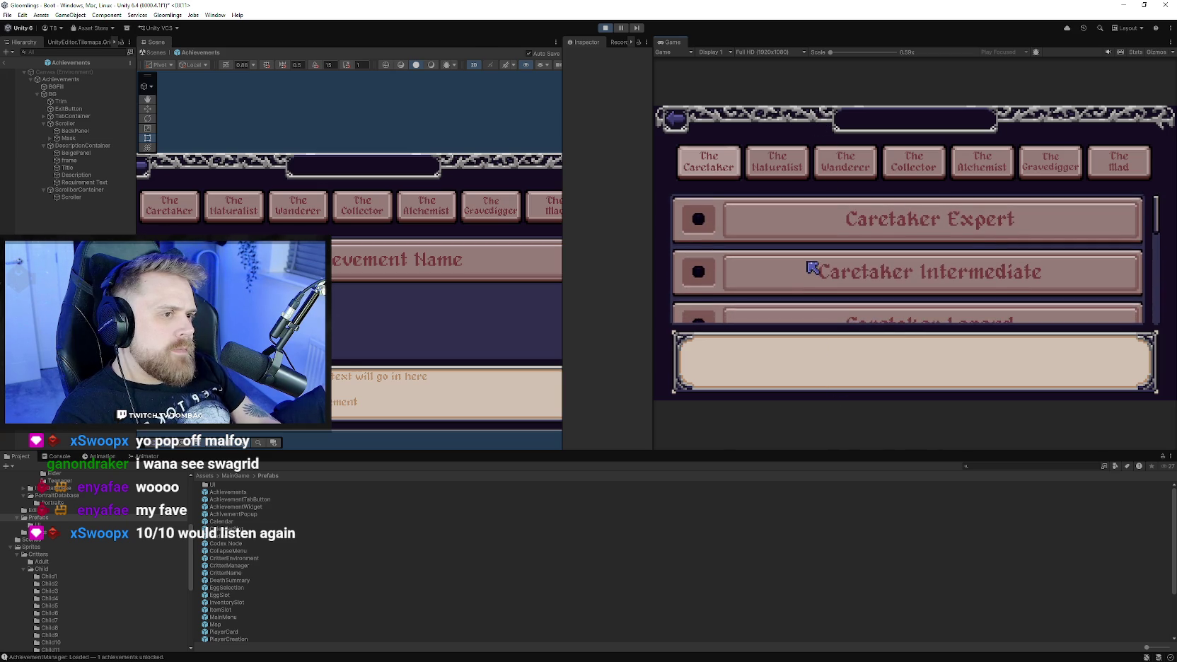
scroll(821, 241, down, 5)
scroll(860, 268, down, 5)
click(674, 119)
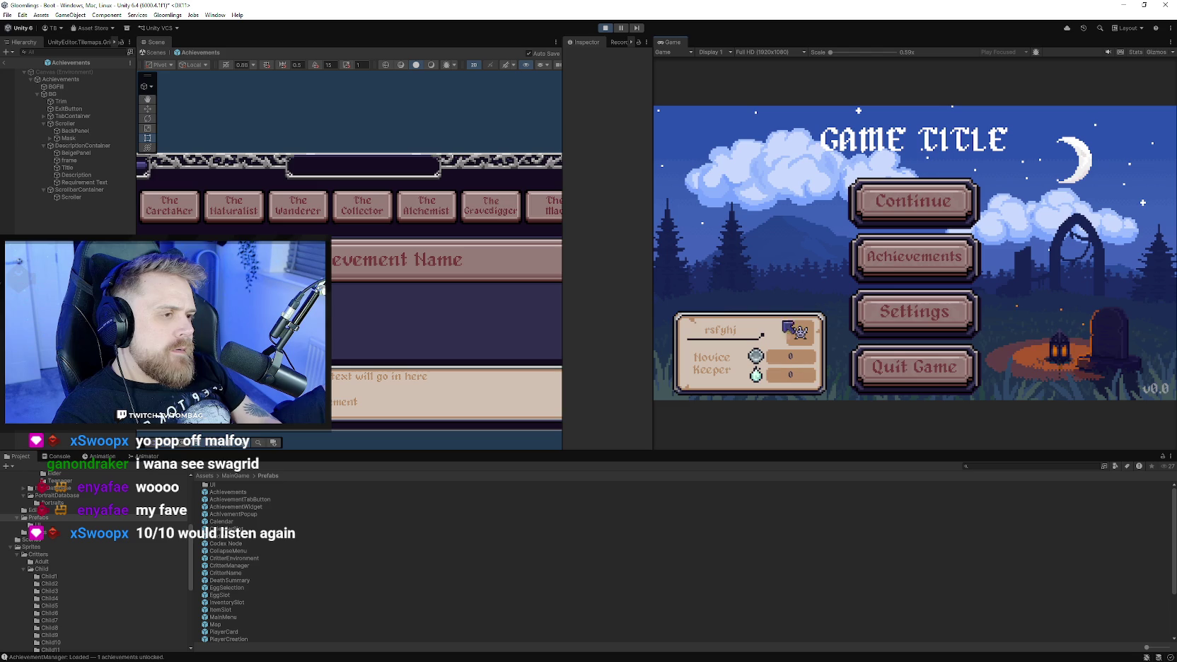
Continue into the game, open the Bag inventory, and view Basic Food's details.
click(881, 208)
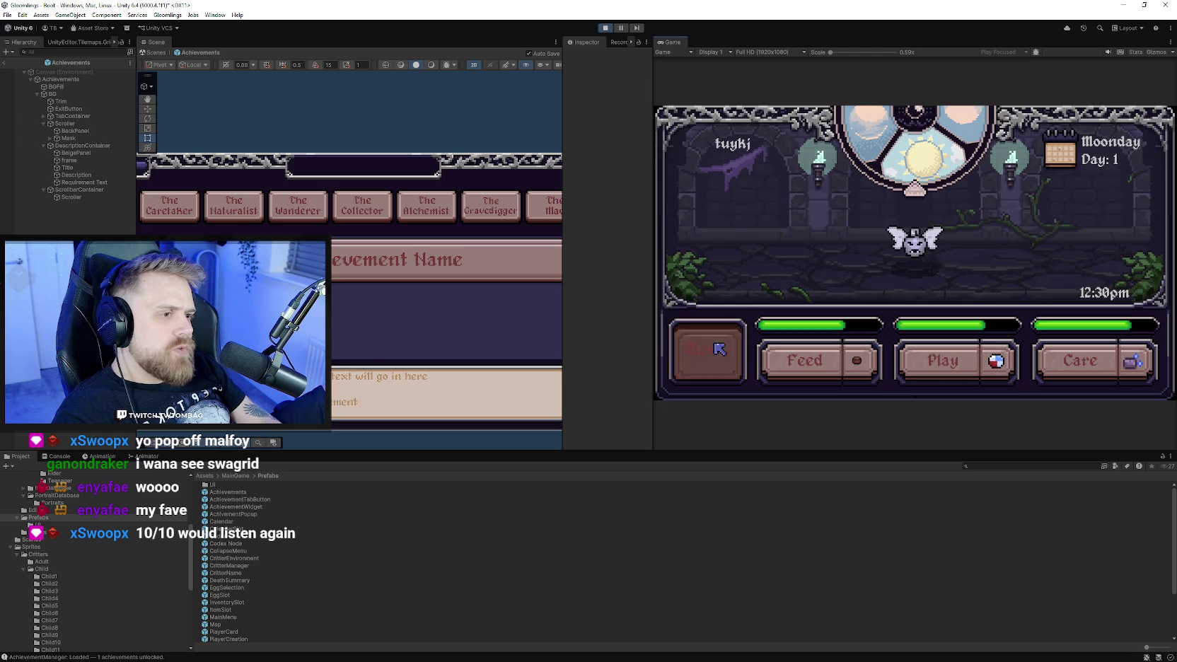
click(707, 349)
click(739, 187)
scroll(845, 212, down, 2)
scroll(888, 247, up, 2)
mouse_move(883, 299)
mouse_down()
mouse_move(883, 232)
mouse_move(883, 295)
mouse_up()
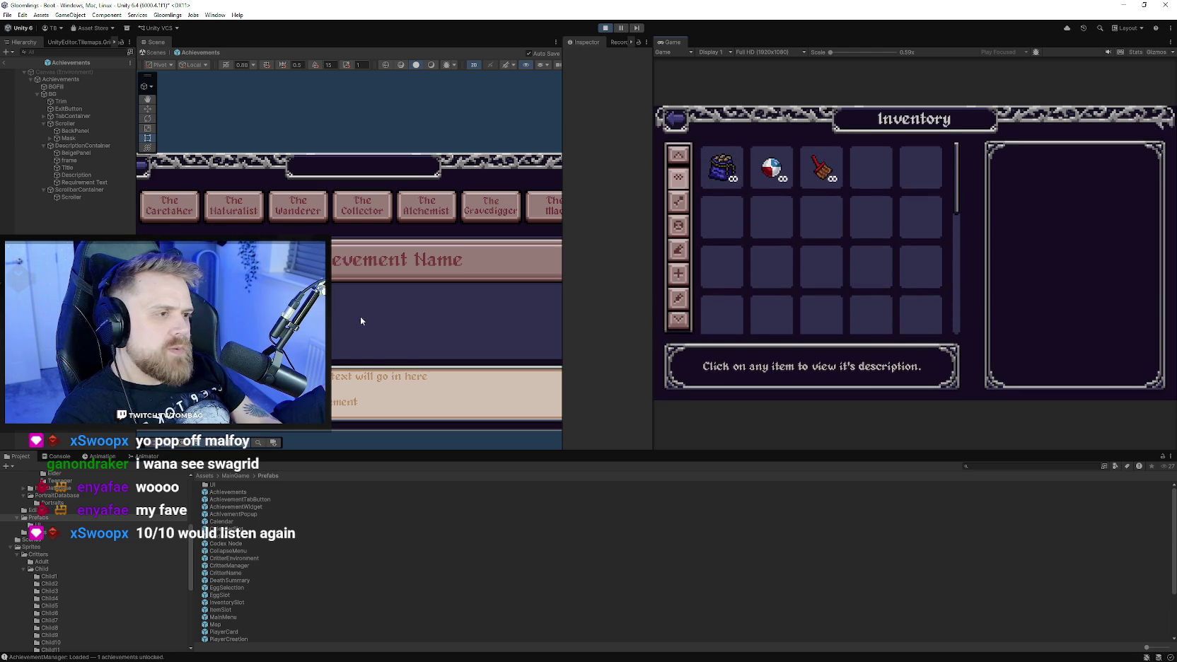
scroll(385, 323, down, 3)
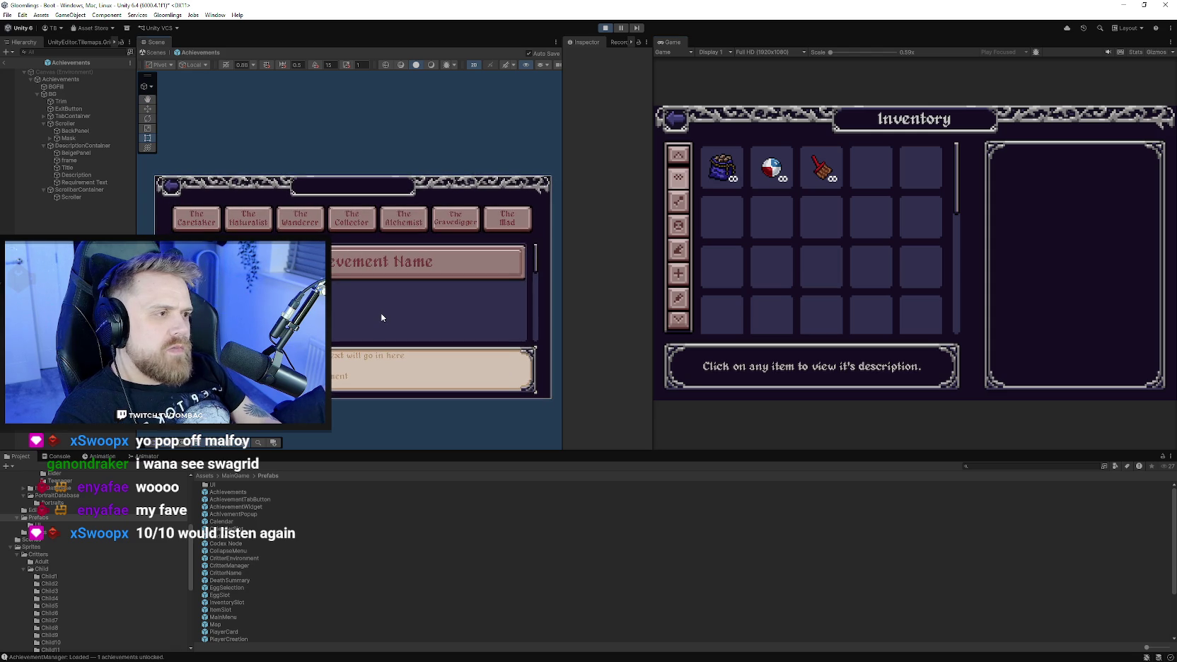
scroll(833, 269, down, 2)
drag(835, 265, 837, 290)
scroll(851, 244, down, 2)
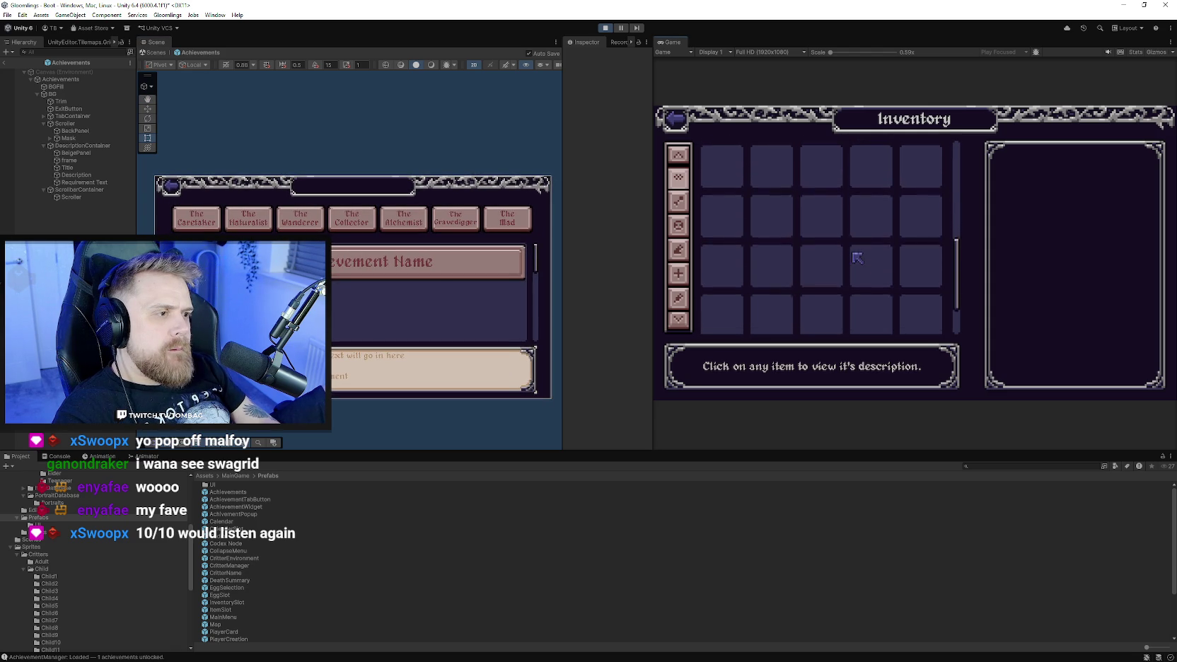
scroll(870, 213, up, 1)
scroll(859, 219, up, 2)
click(728, 168)
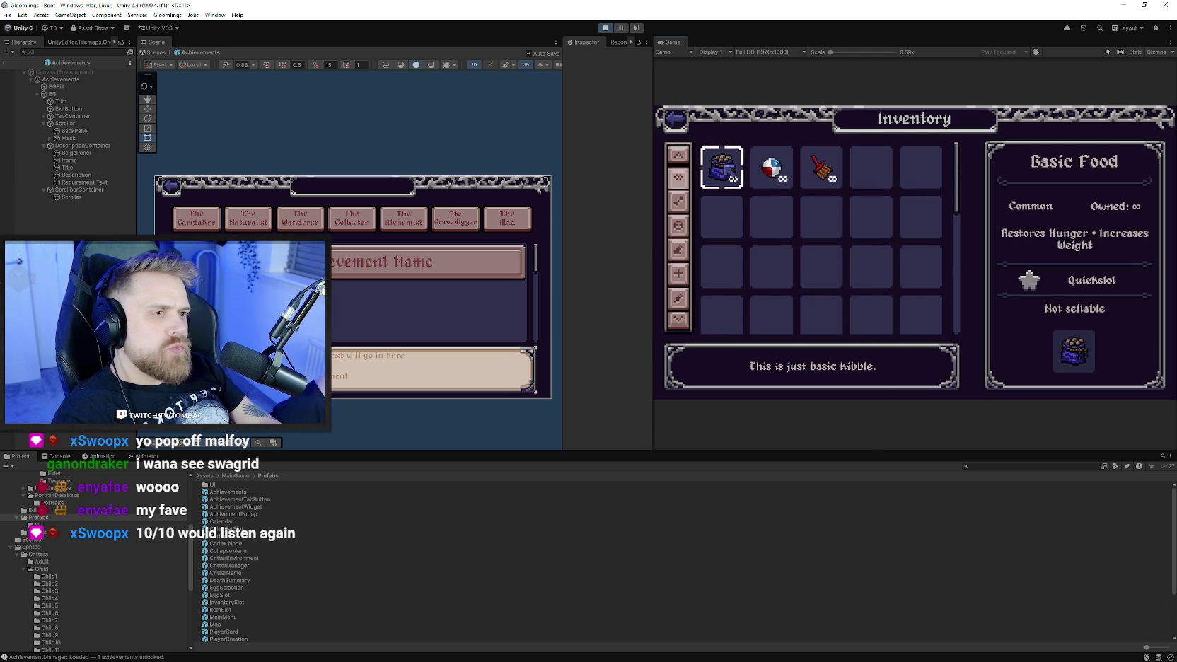
Close the inventory, visit the shop via the World Map, and close it.
click(676, 119)
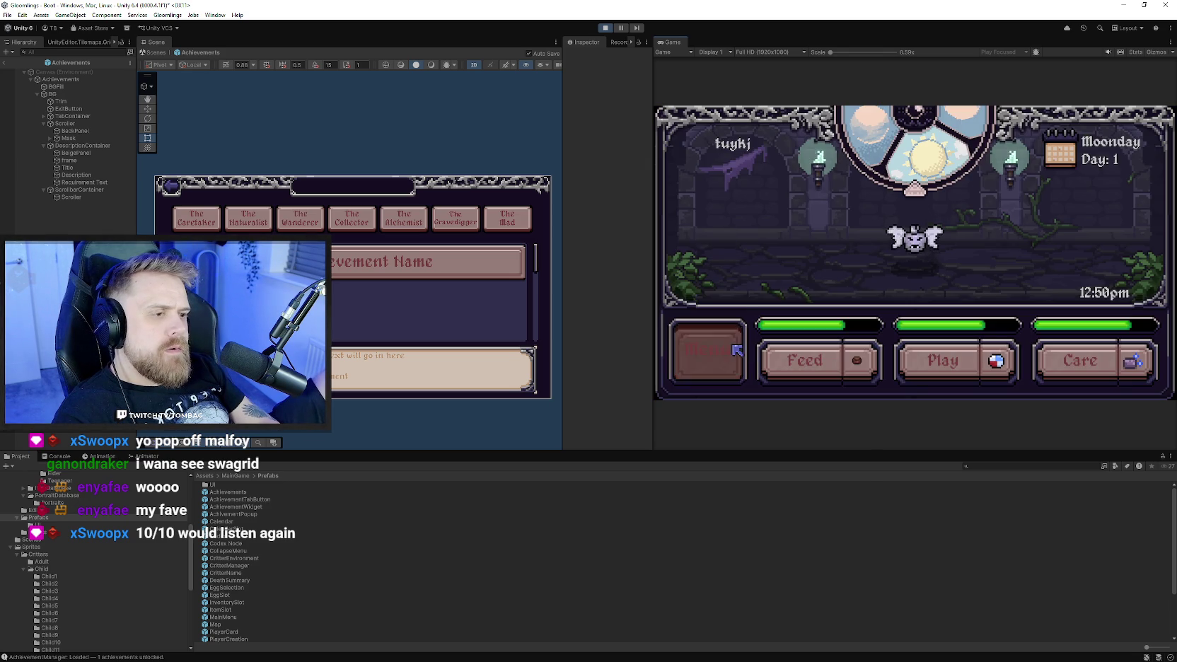
click(736, 349)
click(732, 172)
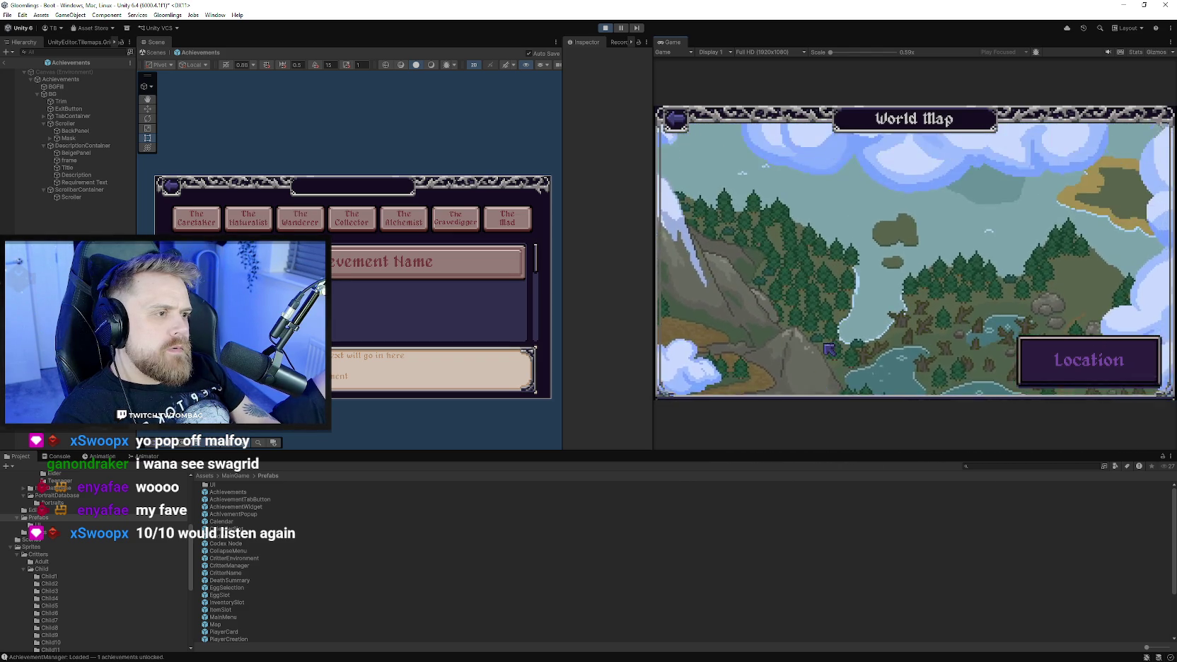
click(786, 247)
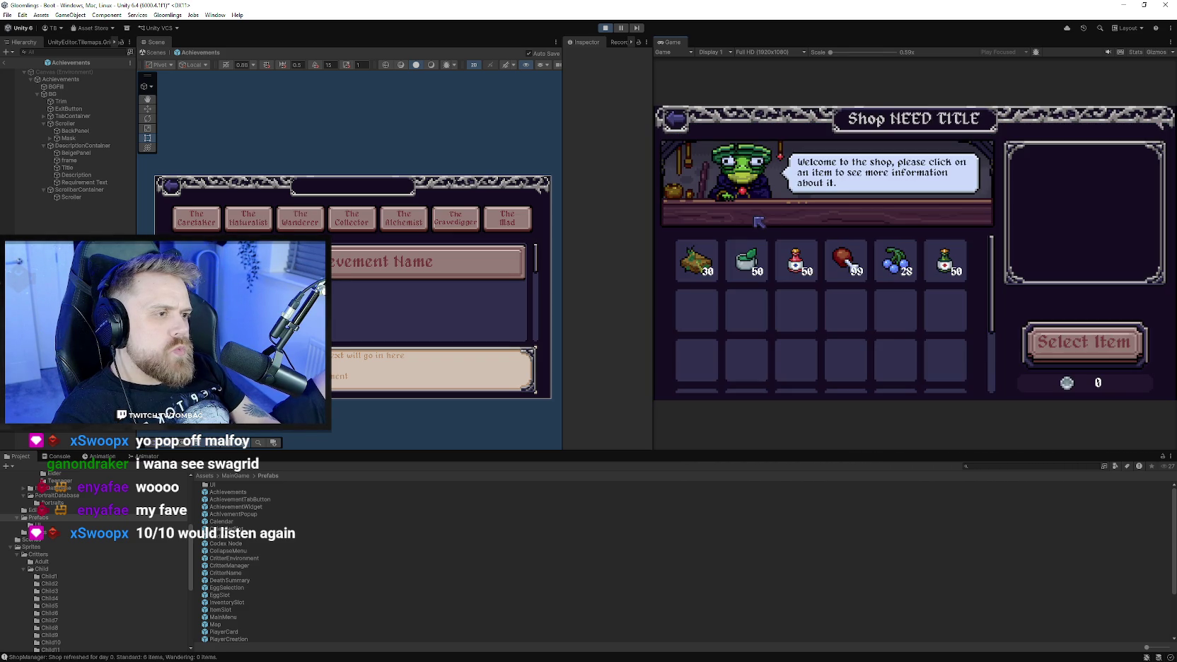
scroll(815, 236, down, 2)
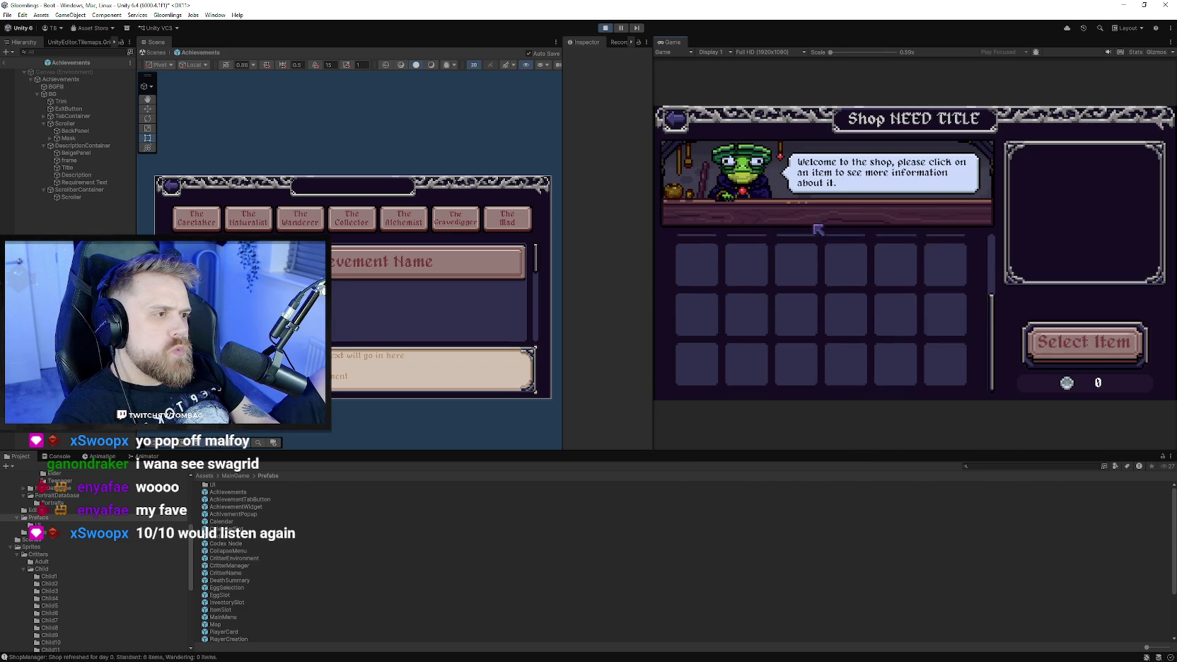
scroll(862, 263, up, 2)
scroll(861, 262, down, 2)
scroll(861, 262, up, 2)
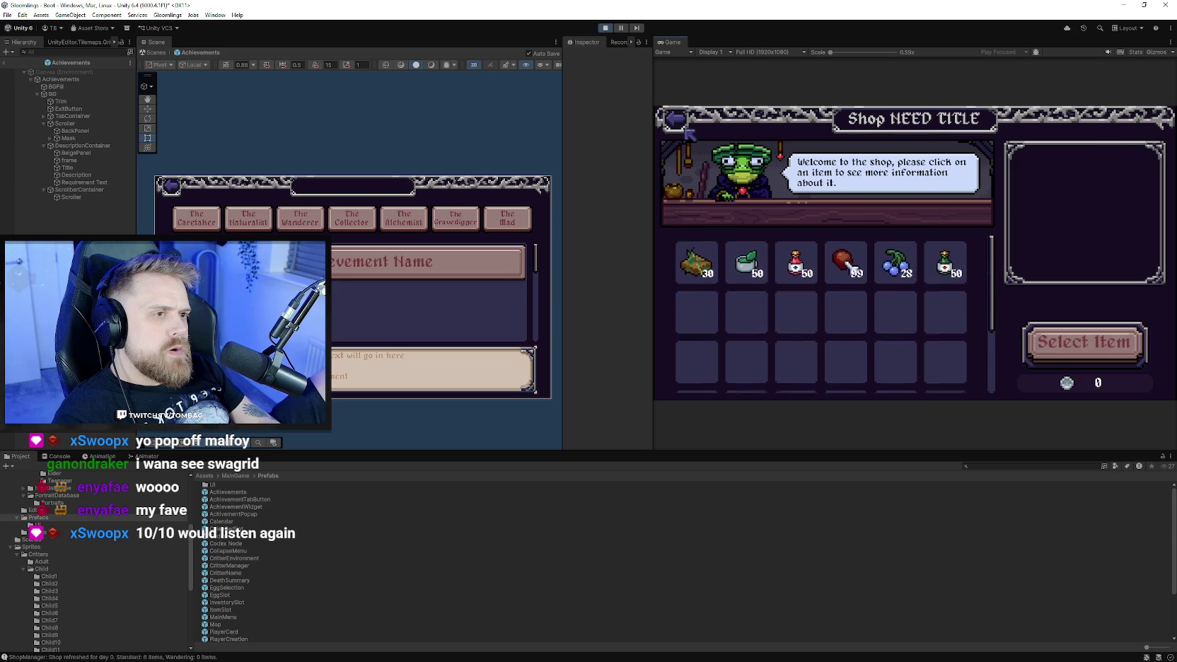
click(687, 129)
Open the Codex from the side menu, scroll through it, and close it.
click(709, 348)
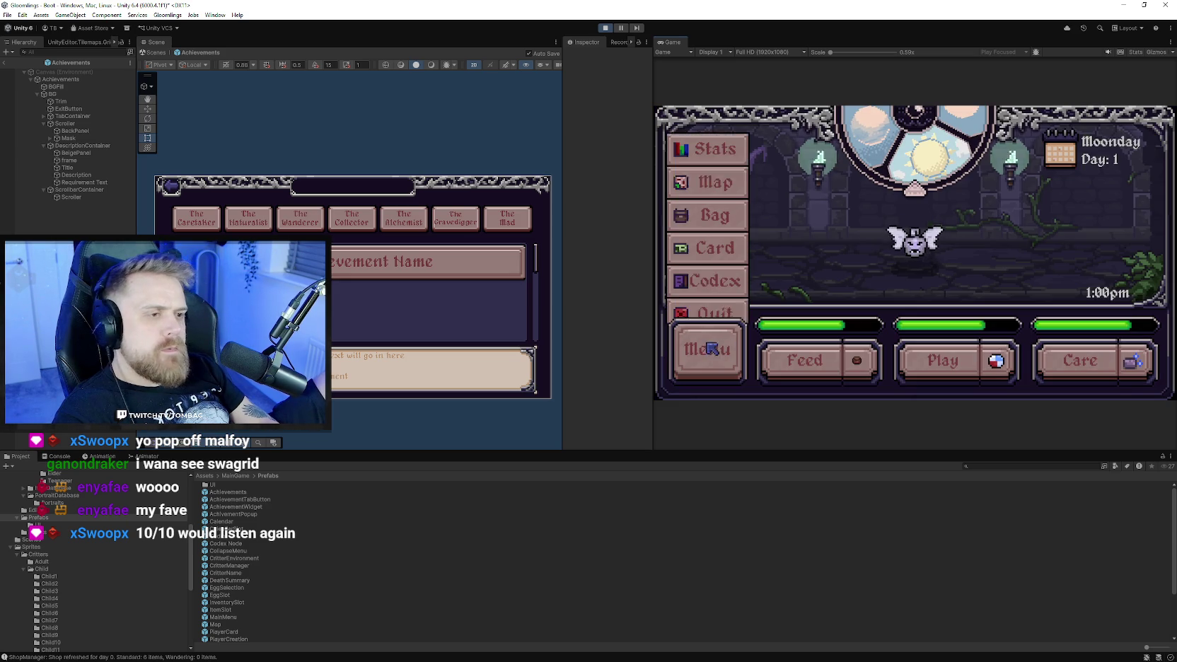
click(737, 264)
scroll(739, 212, down, 5)
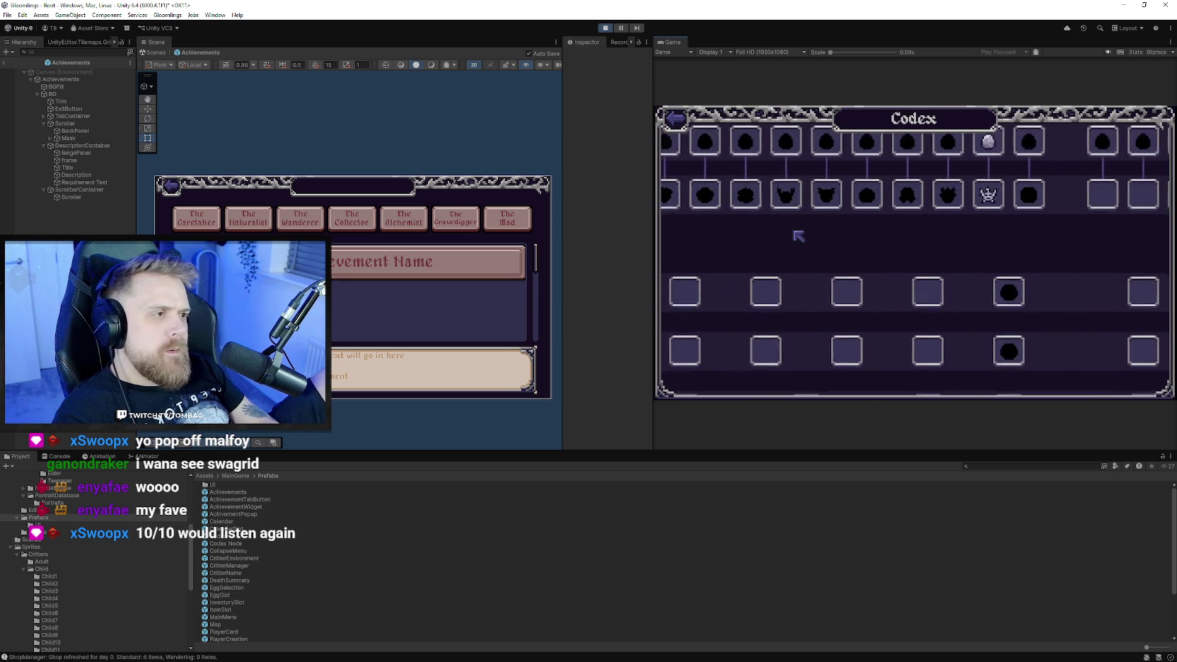
scroll(802, 254, up, 5)
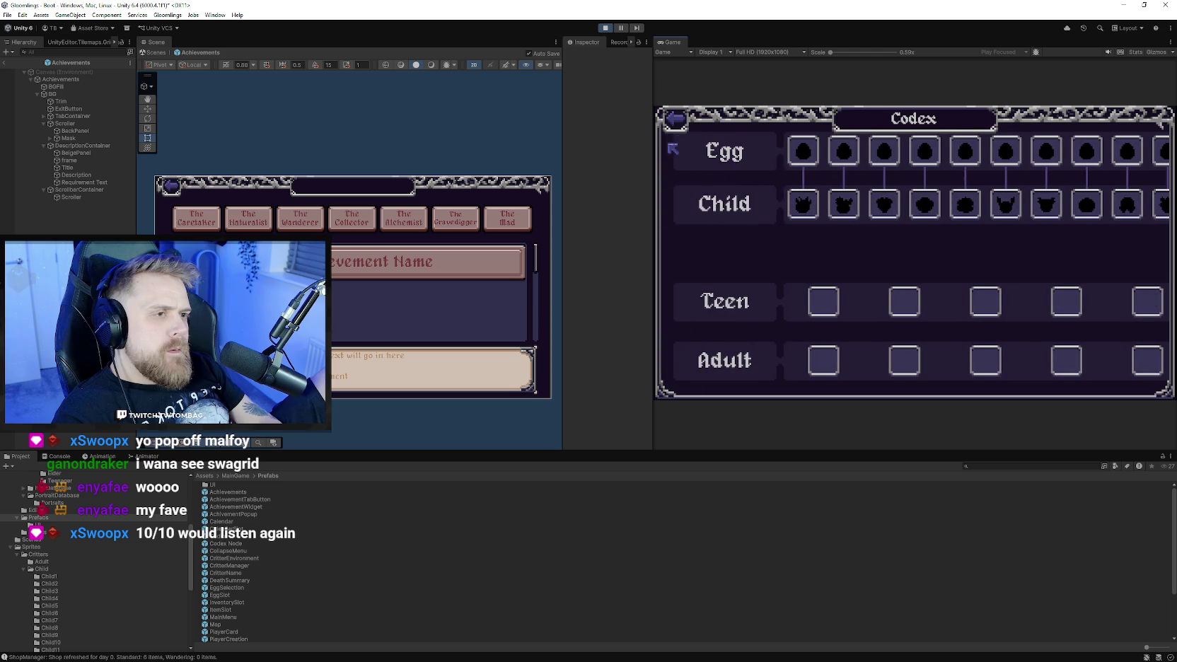
click(675, 129)
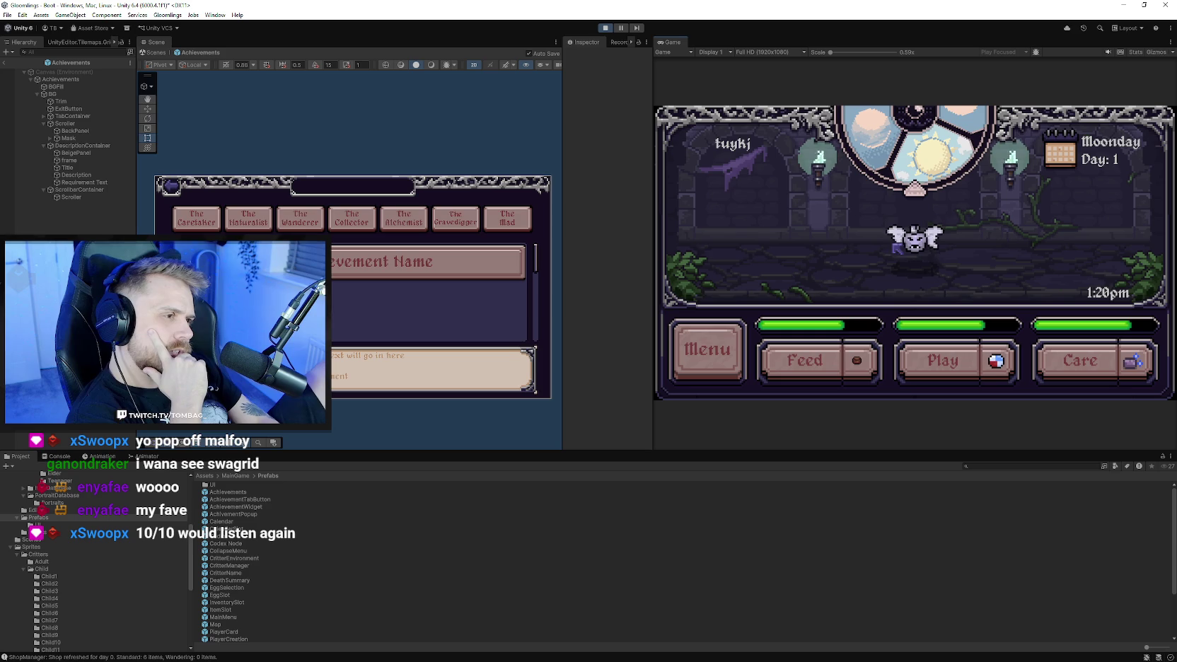
click(722, 354)
Close and reopen the side menu, then quit the game to its title screen.
click(723, 354)
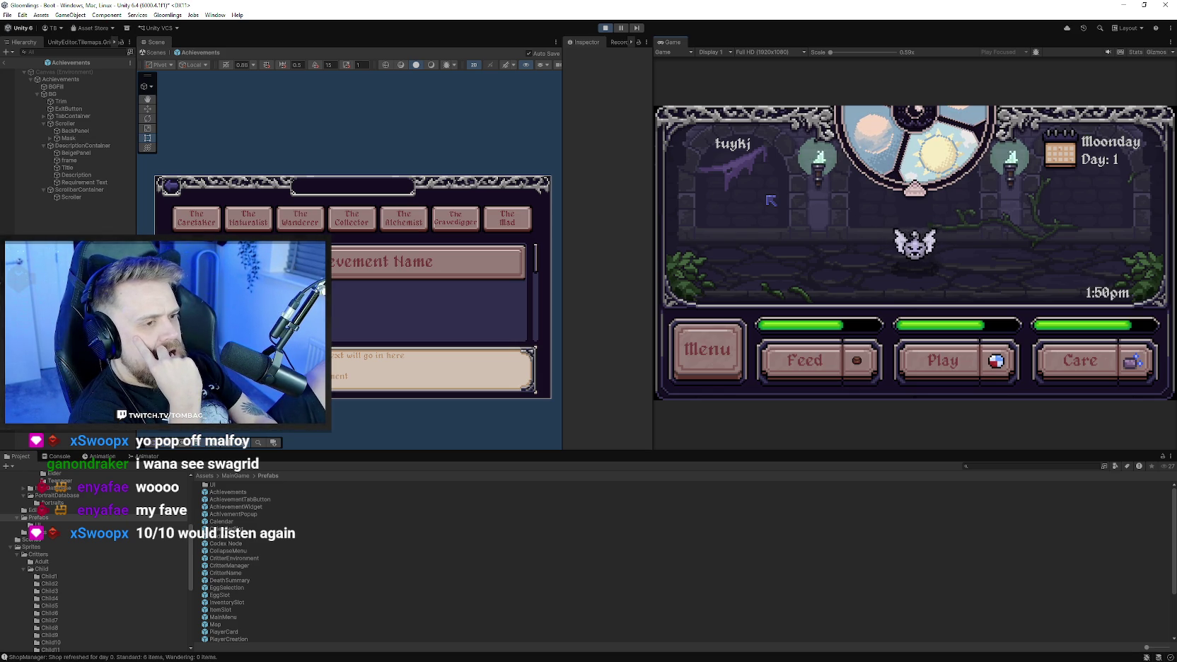
click(722, 334)
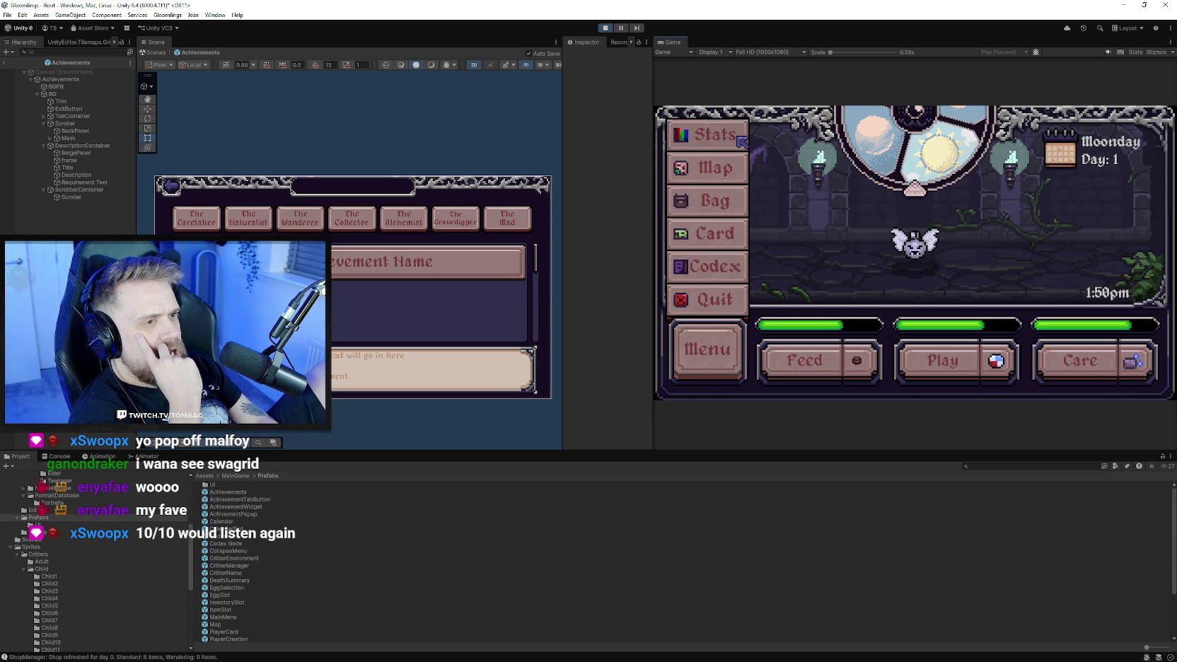
click(725, 306)
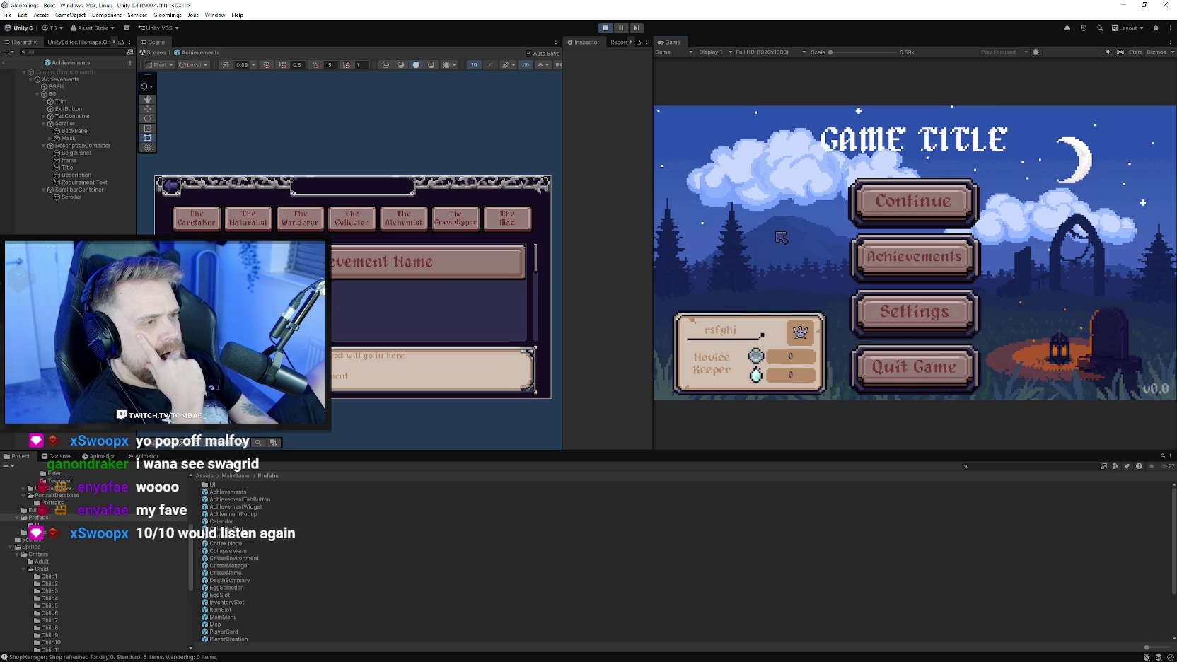
In Settings, lower the Master volume to zero and raise it back up.
click(884, 322)
click(865, 230)
click(864, 230)
click(864, 230)
click(865, 230)
click(864, 230)
click(865, 230)
click(1057, 229)
click(1057, 229)
click(1056, 229)
click(1057, 229)
click(1057, 229)
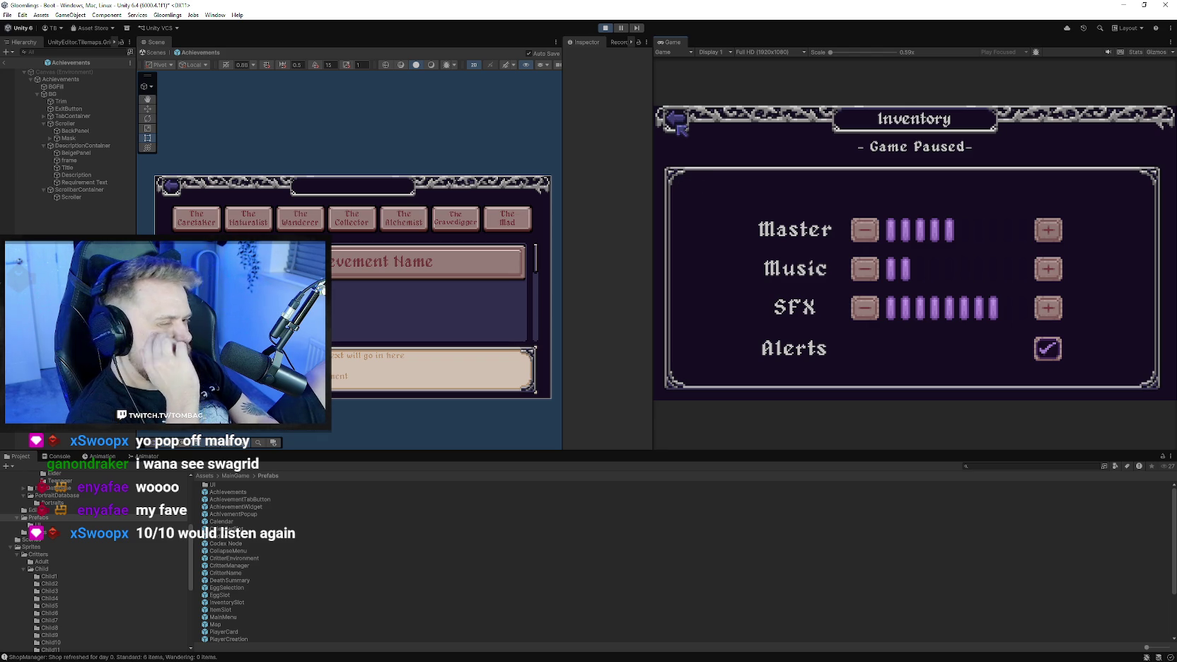
Return to the title, stop Play mode, and shrink the Game view back.
click(681, 129)
click(606, 28)
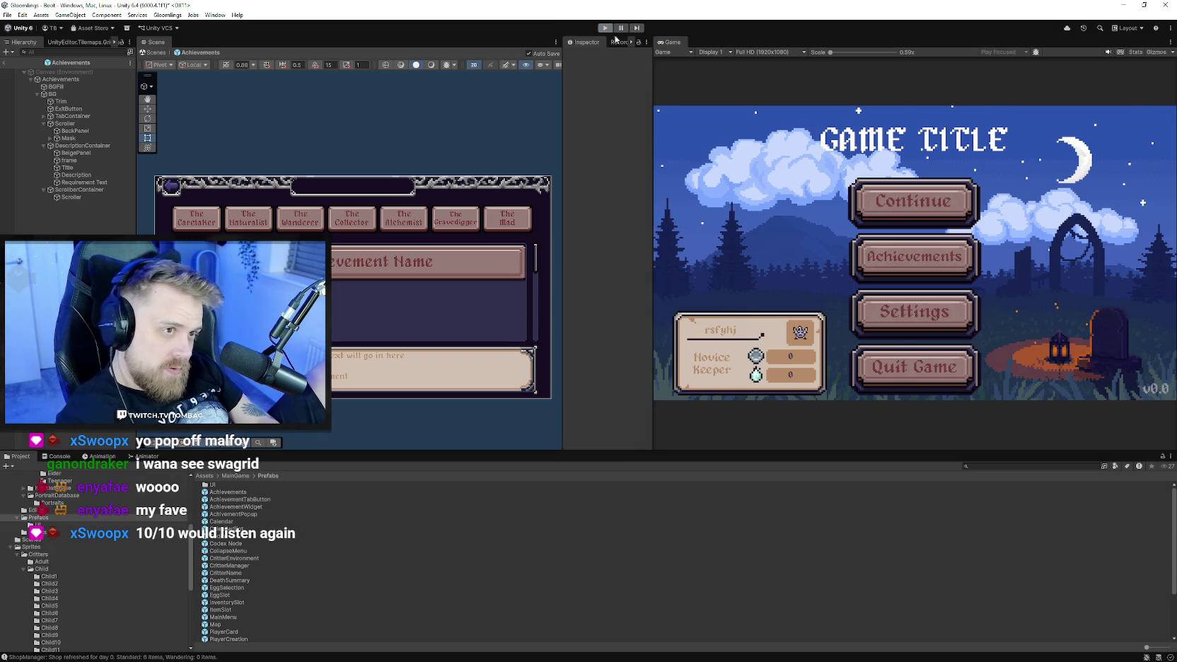
drag(651, 102, 902, 102)
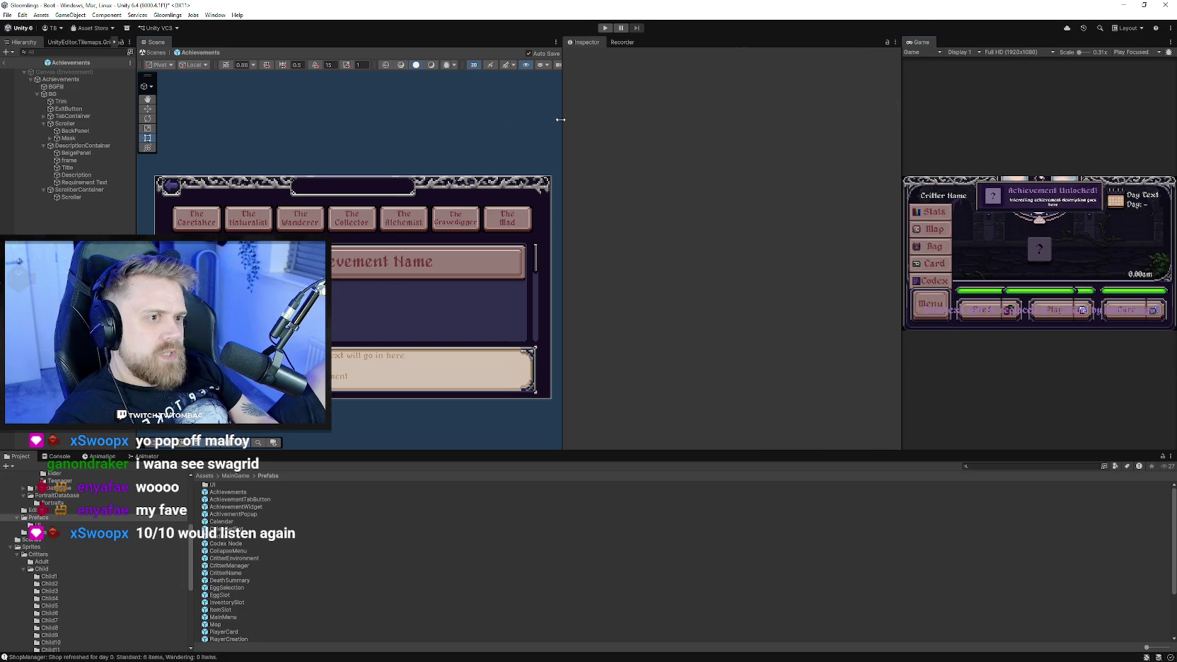
Change the Title, Description and Requirement Text vertex colour to darker brown 9F5F27.
drag(560, 120, 842, 147)
scroll(501, 313, up, 5)
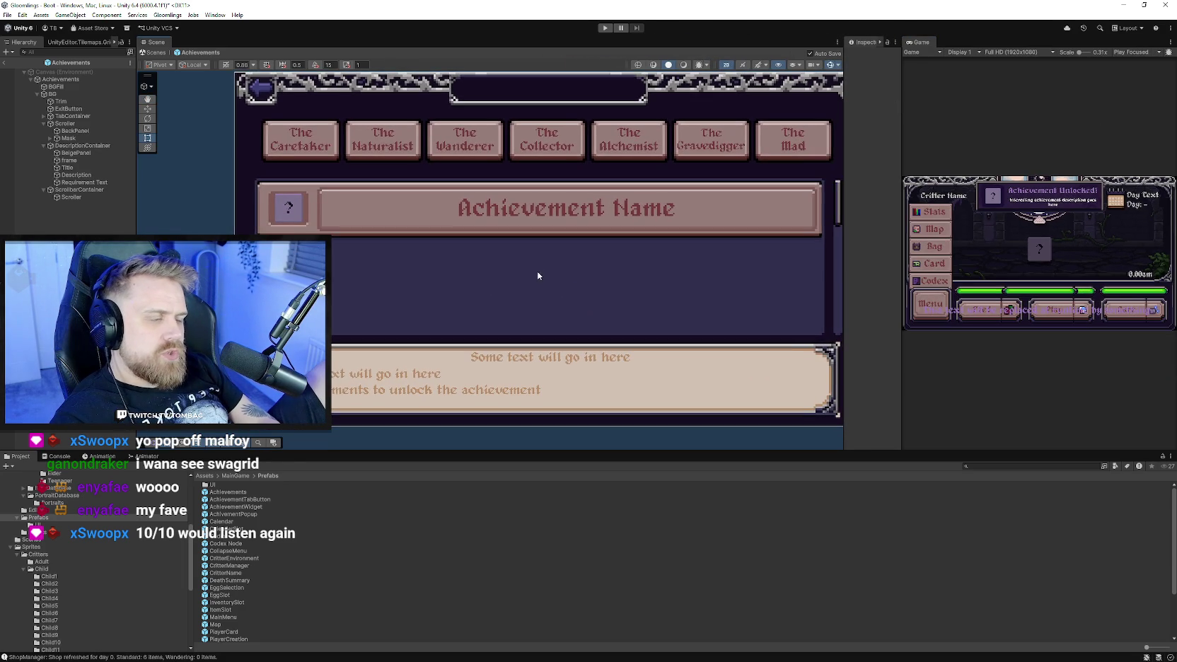
scroll(546, 288, down, 1)
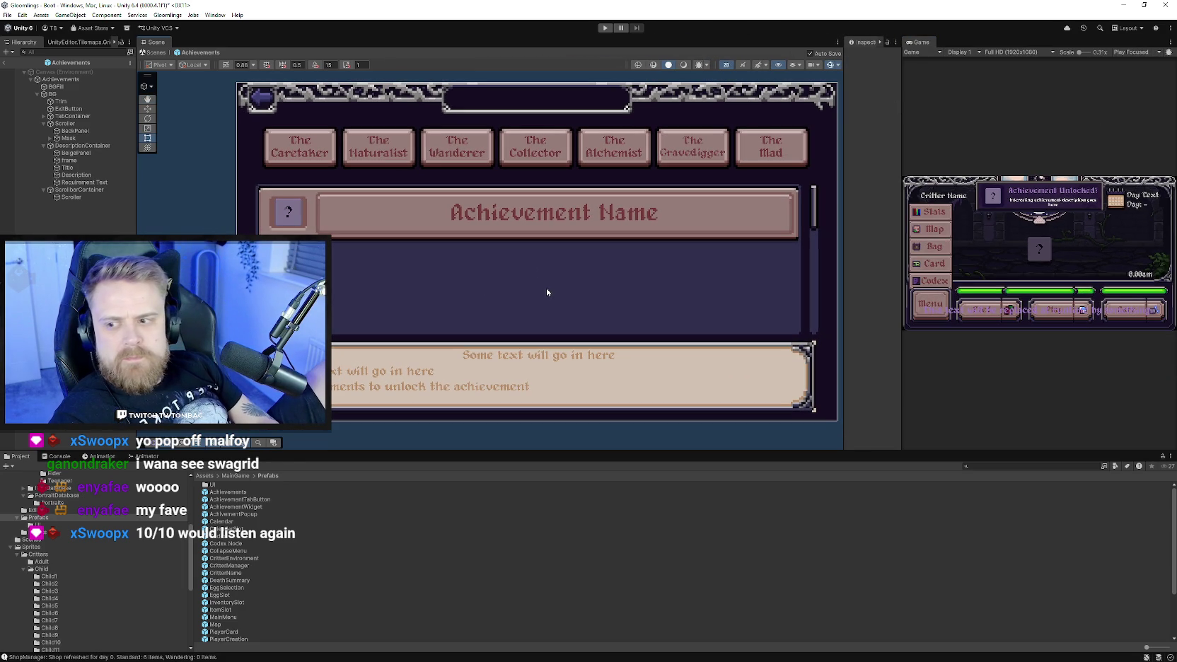
scroll(546, 288, down, 1)
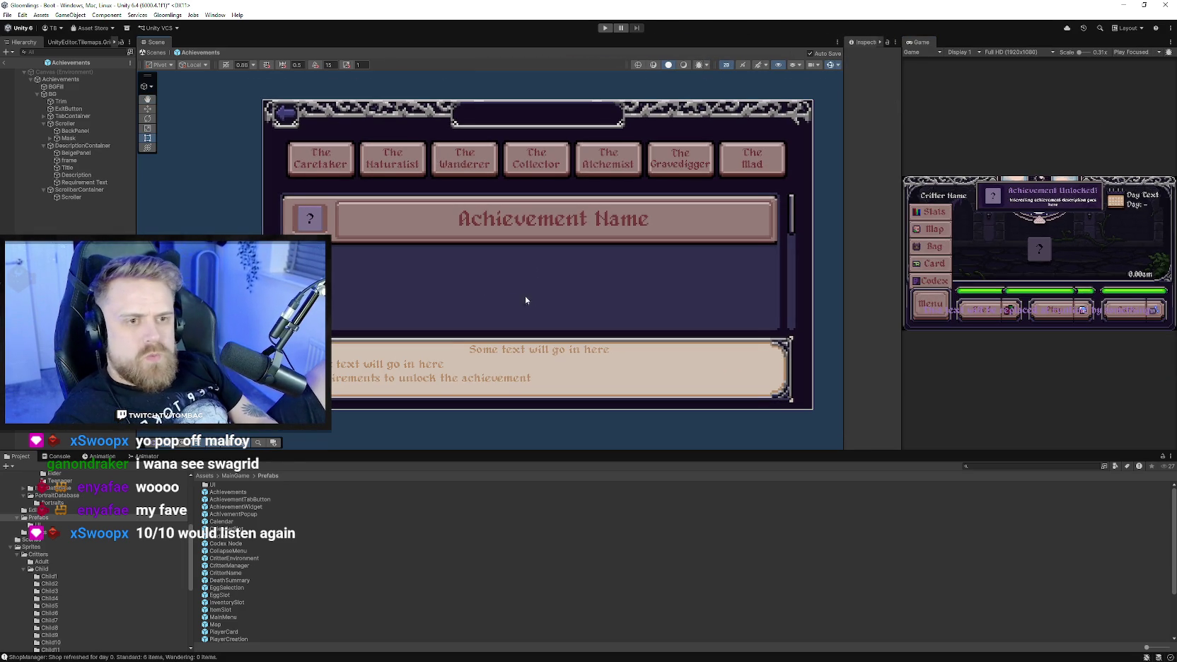
scroll(531, 292, down, 1)
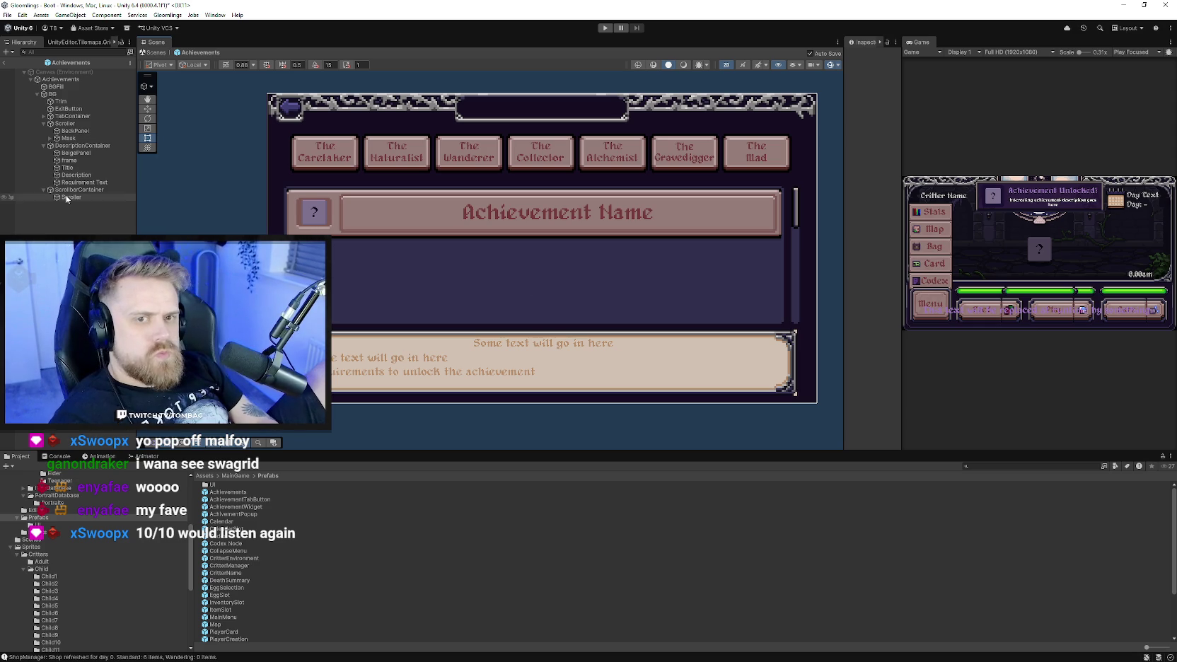
click(68, 168)
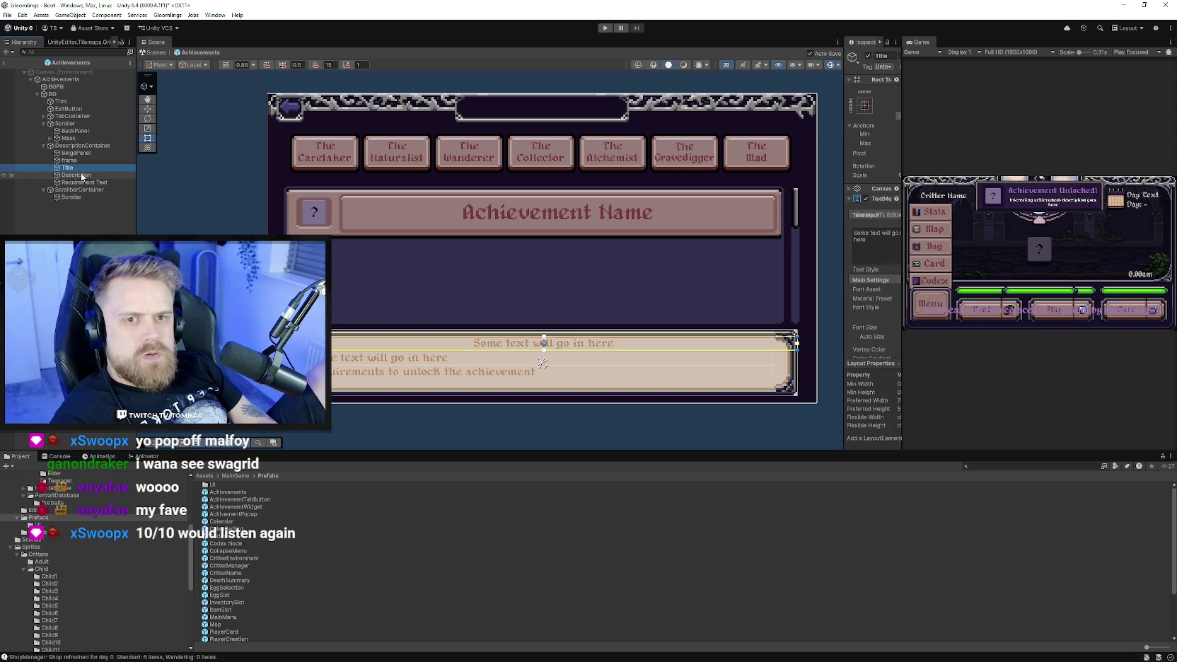
shift+click(87, 181)
drag(844, 233, 689, 224)
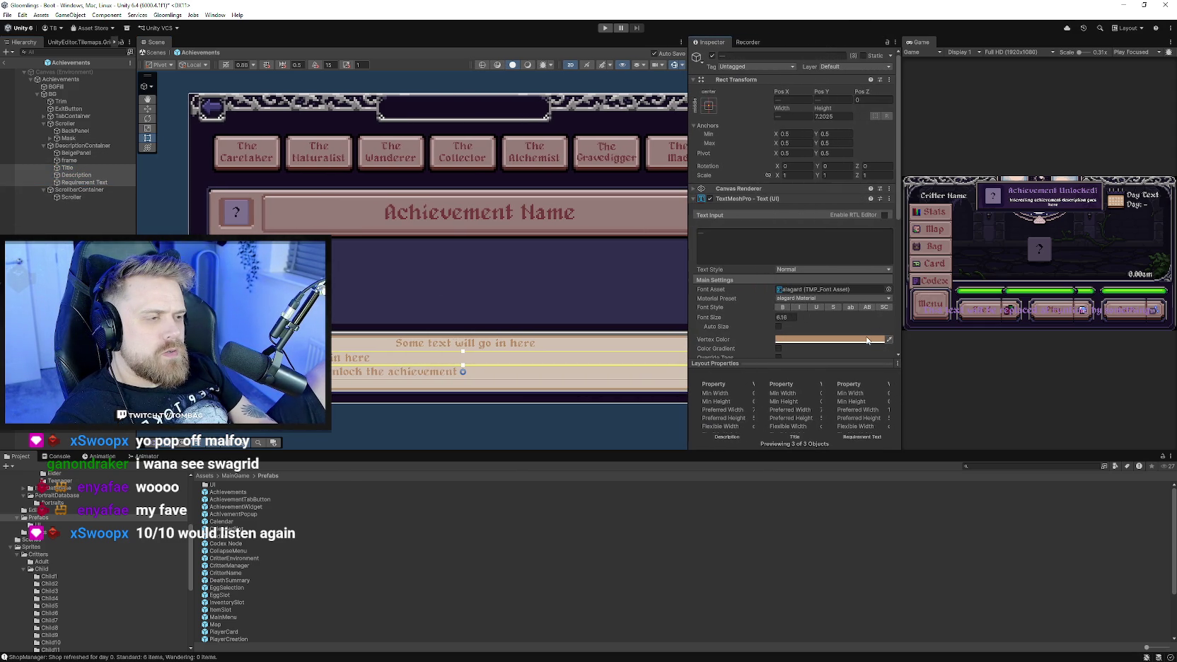
click(874, 341)
drag(925, 404, 940, 408)
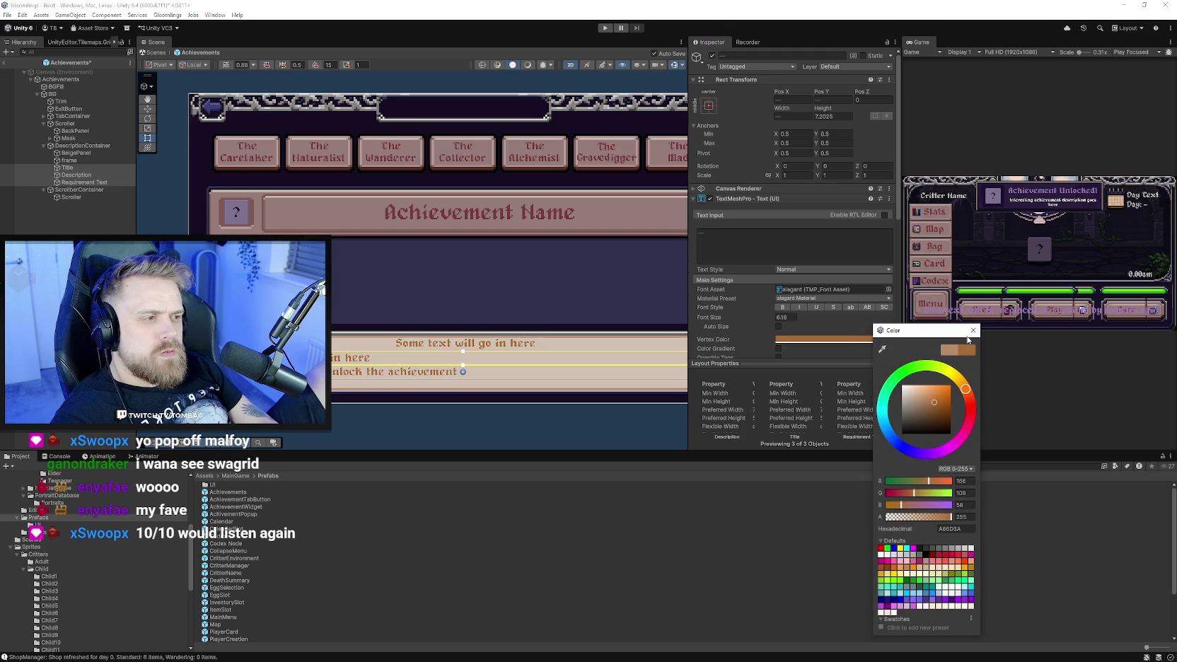
click(972, 331)
Deselect the texts, adjust the scene view, and reselect the Title text.
scroll(495, 286, down, 3)
click(495, 286)
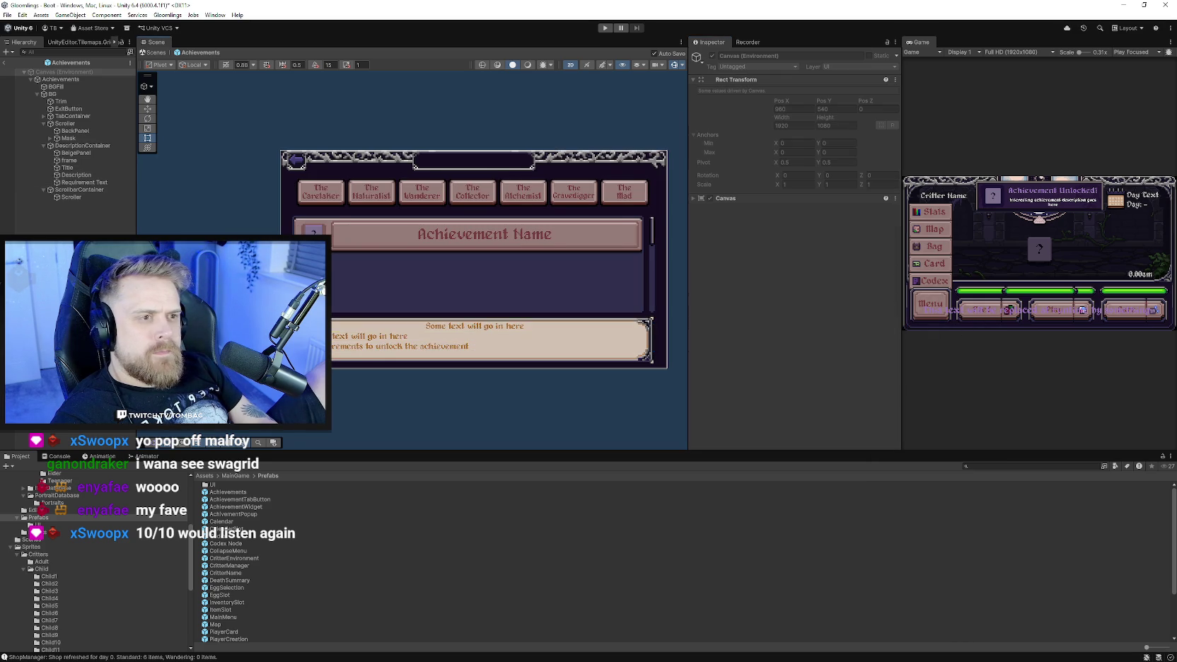
scroll(453, 283, up, 2)
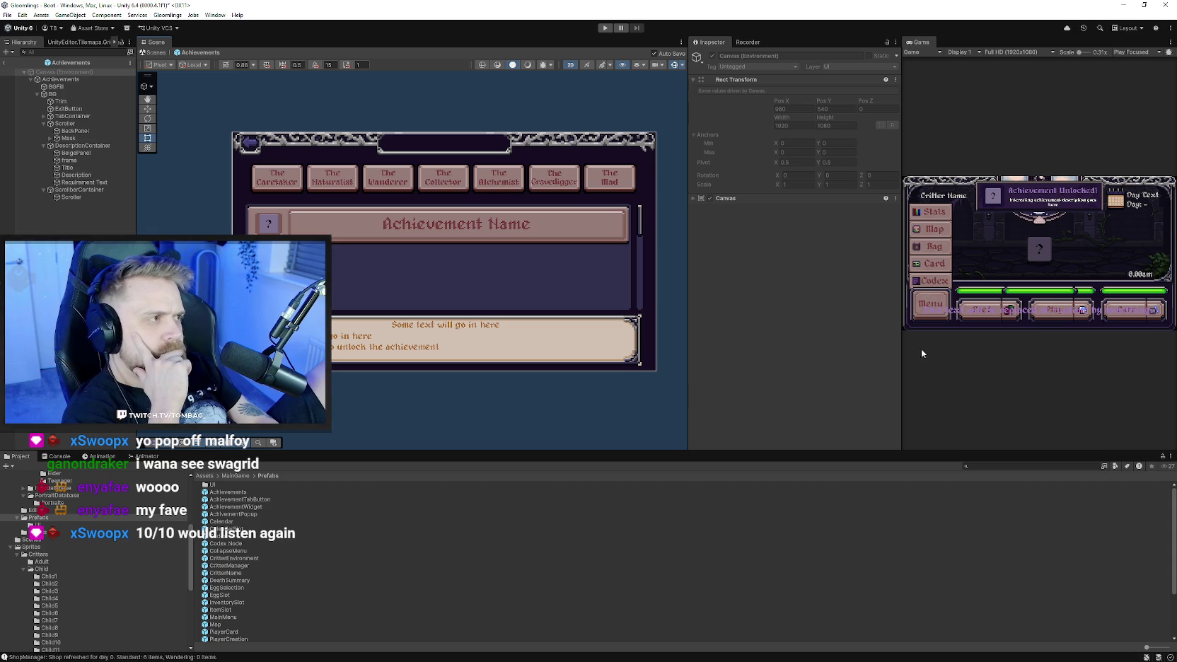
scroll(485, 266, up, 2)
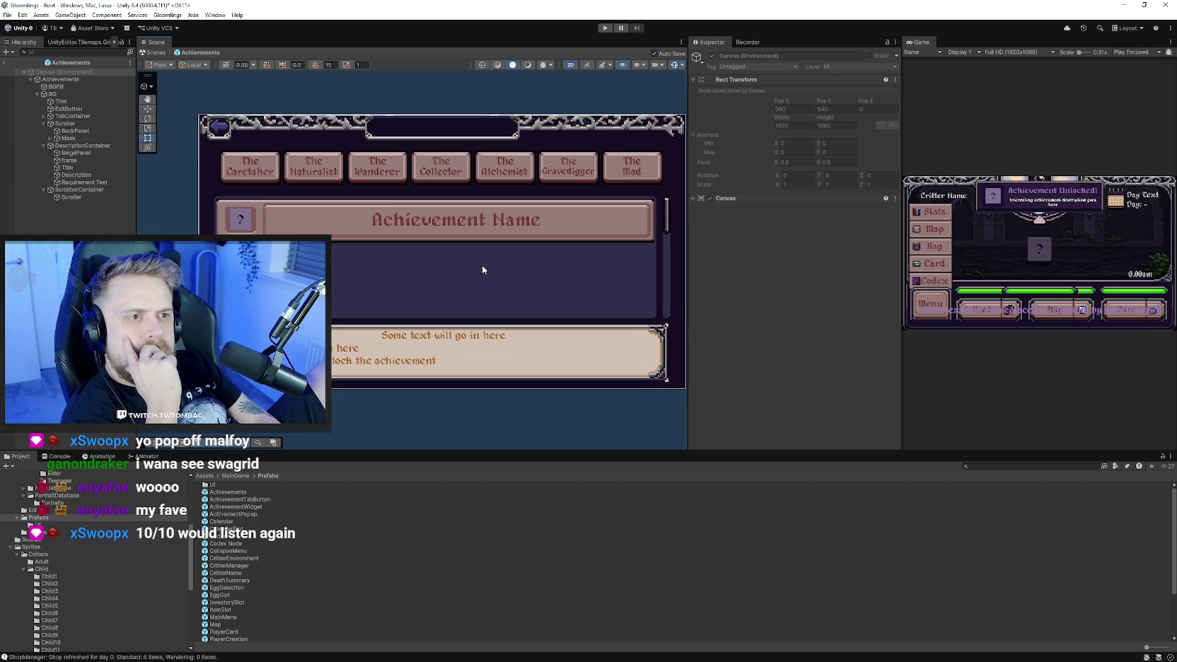
drag(461, 256, 457, 273)
click(81, 168)
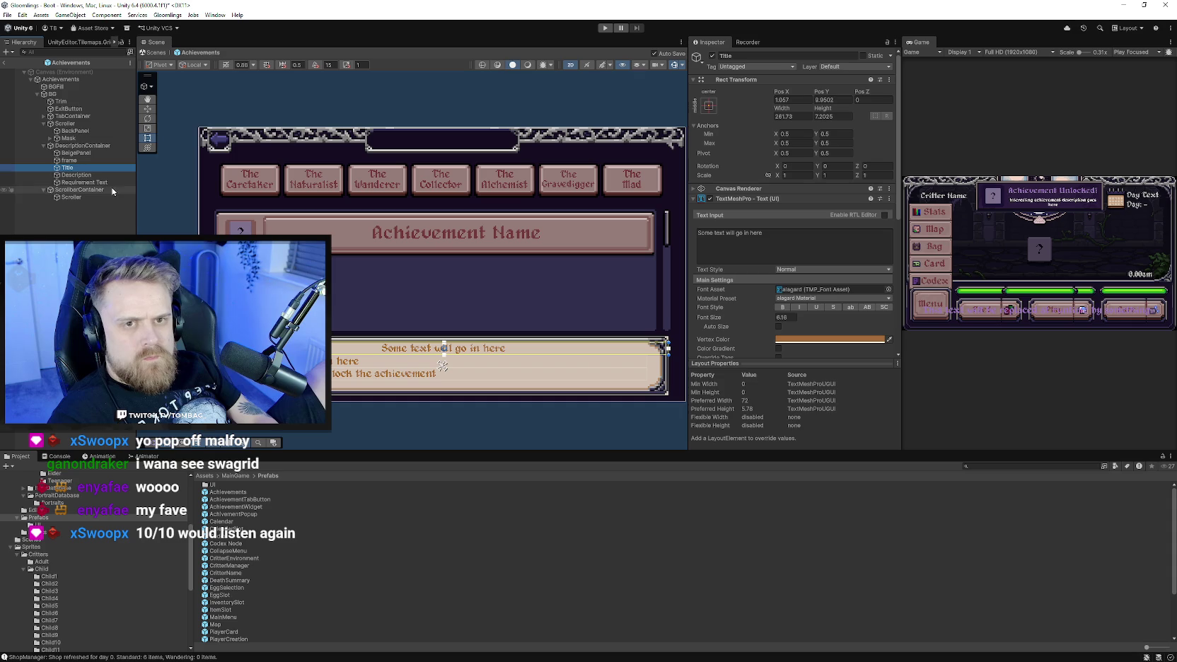
Copy the Calendar prefab's heading Title into the Achievements prefab.
click(62, 102)
double_click(229, 523)
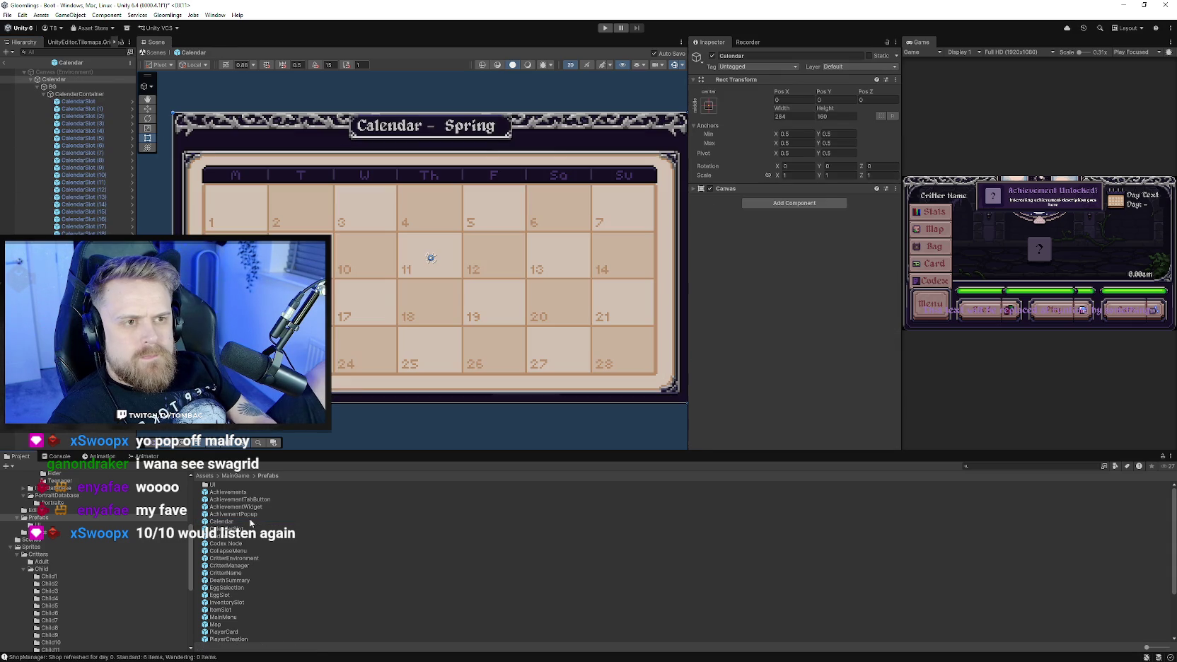
click(385, 124)
click(385, 128)
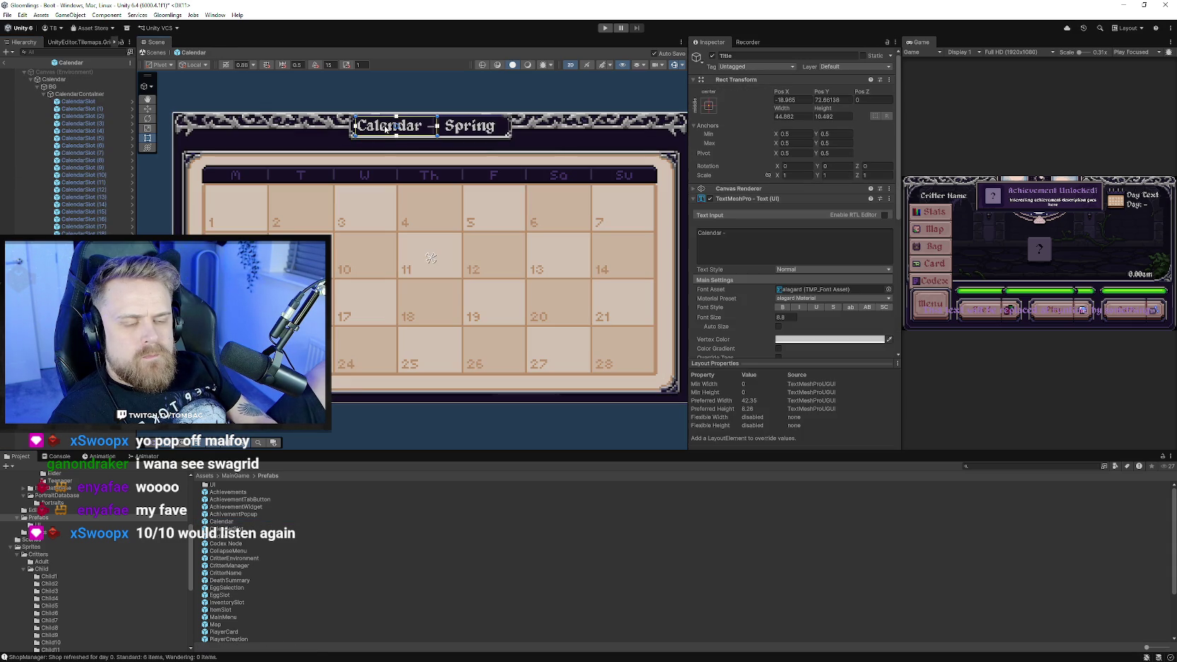
double_click(225, 492)
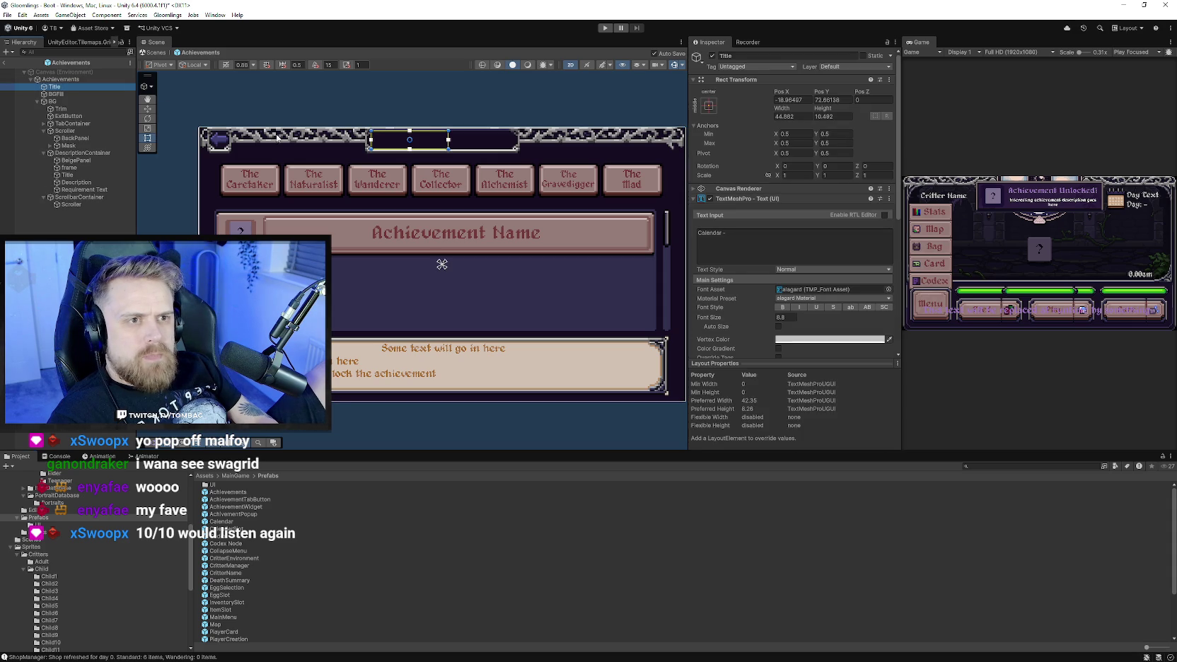
Widen the Title rect and set its text to 'Achievements', keeping font size 8.8.
drag(447, 137, 517, 138)
click(752, 238)
text(Achievements)
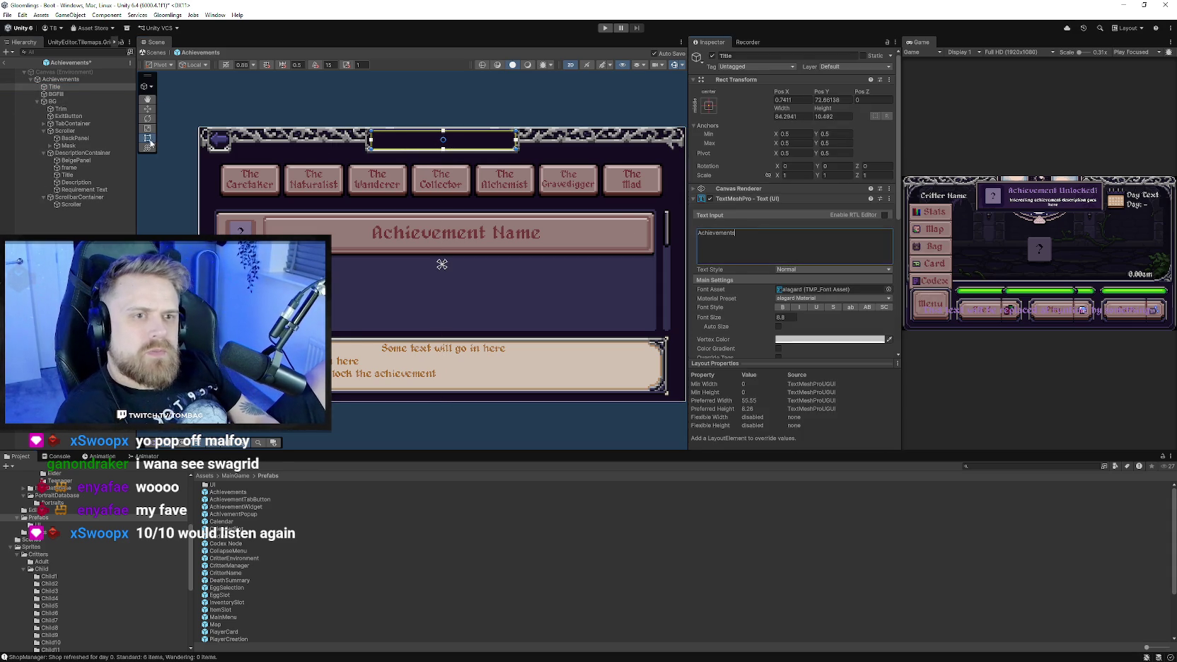
scroll(461, 150, up, 1)
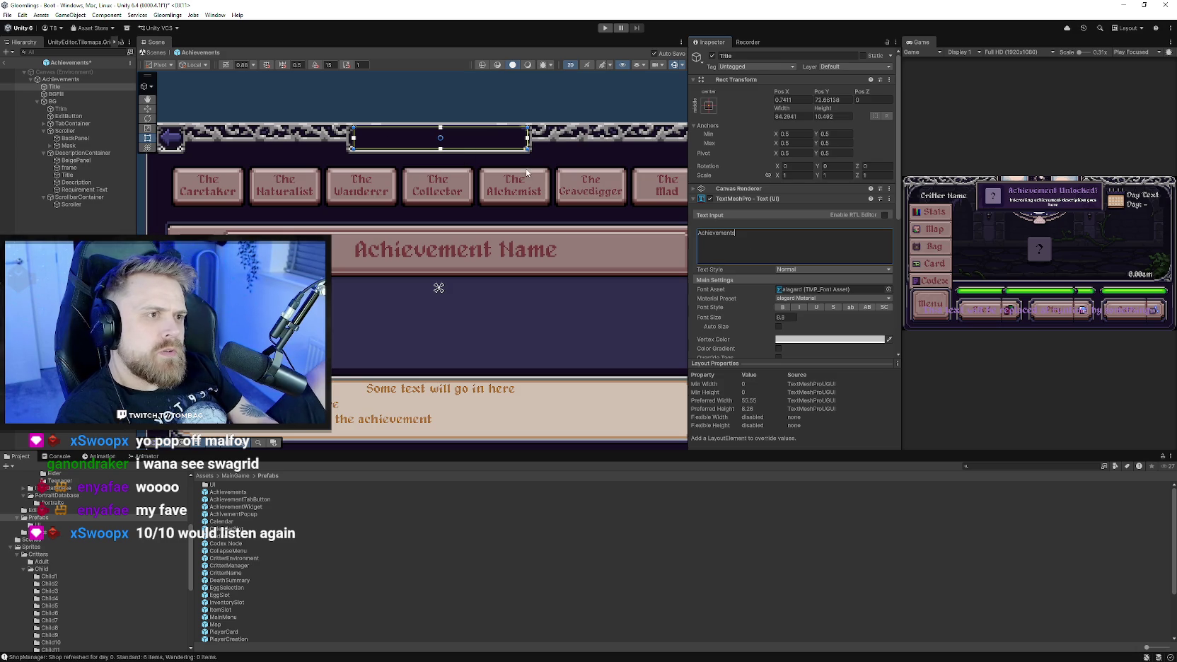
drag(477, 156, 477, 157)
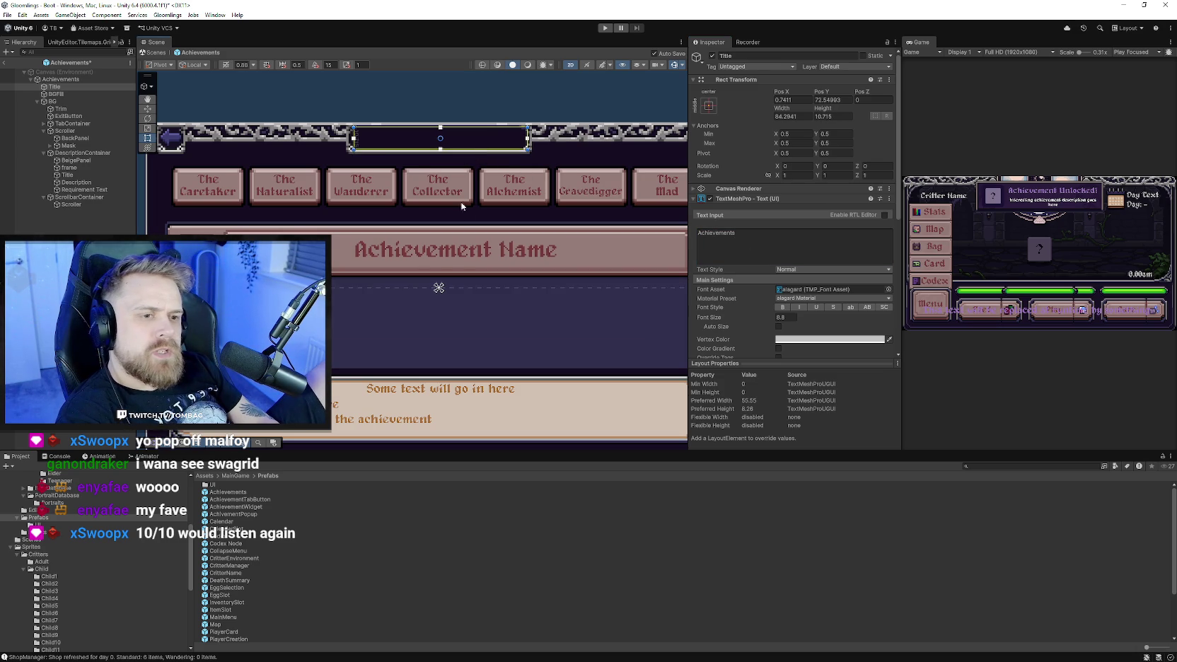
scroll(473, 233, down, 2)
scroll(472, 232, up, 2)
scroll(781, 300, down, 3)
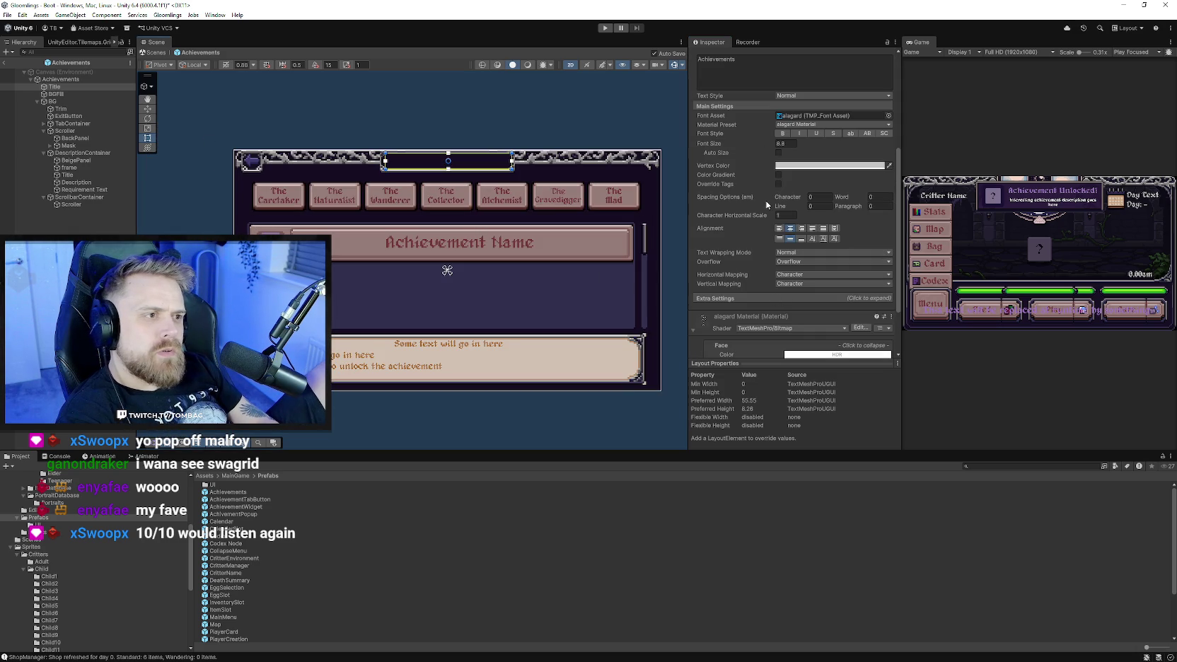
drag(736, 147, 765, 147)
drag(585, 147, 733, 202)
scroll(495, 176, up, 2)
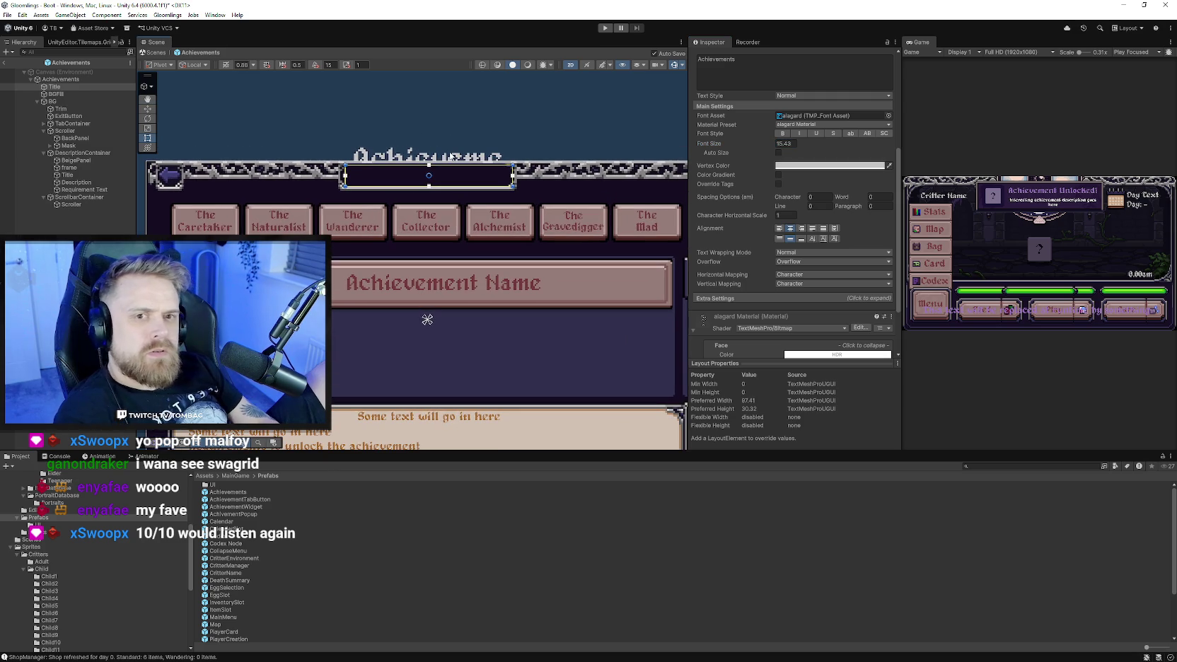
key(ctrl+z)
Nest Title under Trim and frame the whole canvas in view.
click(65, 86)
drag(85, 108, 86, 109)
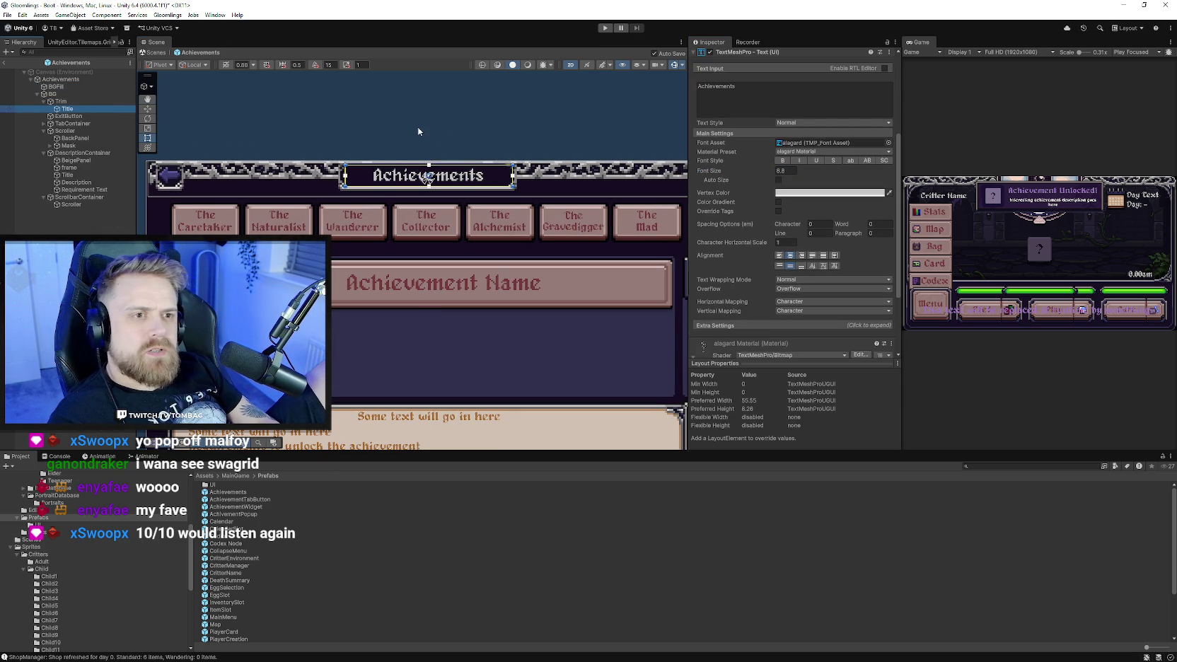
click(419, 167)
key(f)
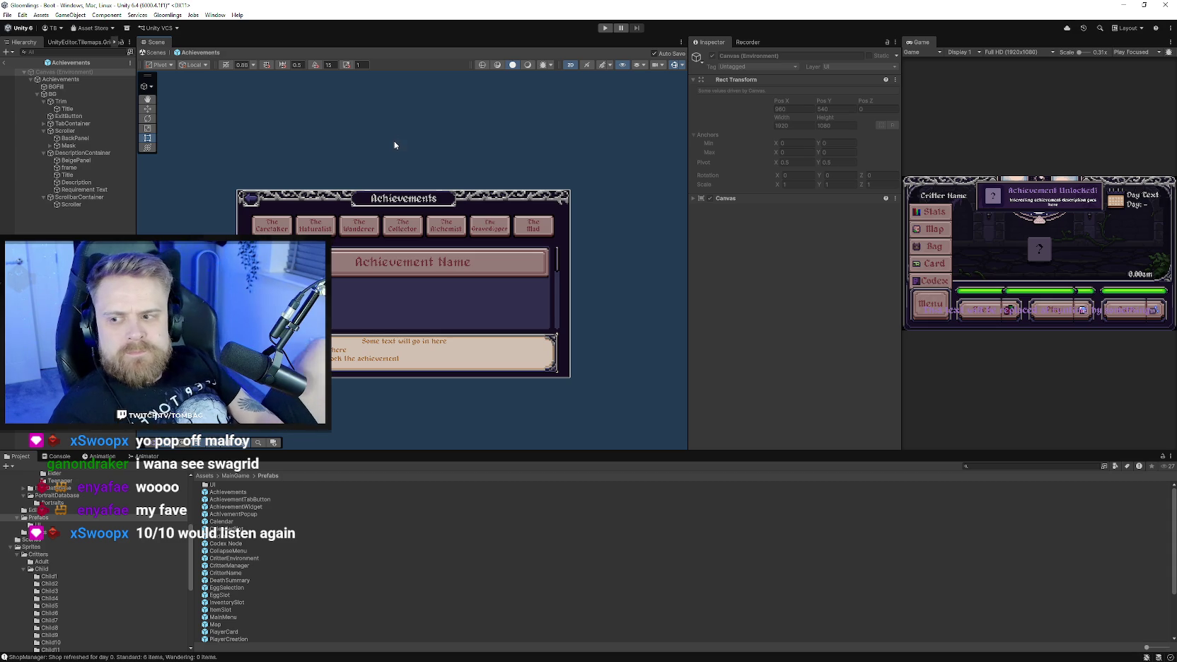
scroll(405, 152, up, 3)
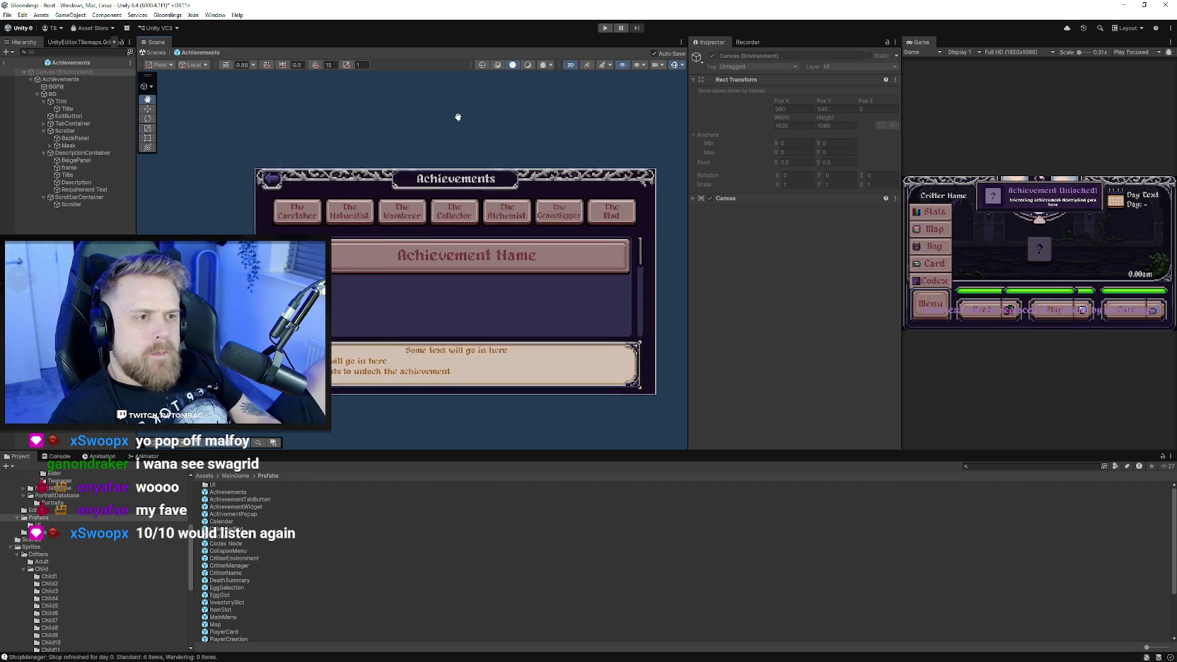
mouse_move(687, 215)
mouse_down()
mouse_move(761, 240)
mouse_move(644, 236)
mouse_move(713, 184)
mouse_up()
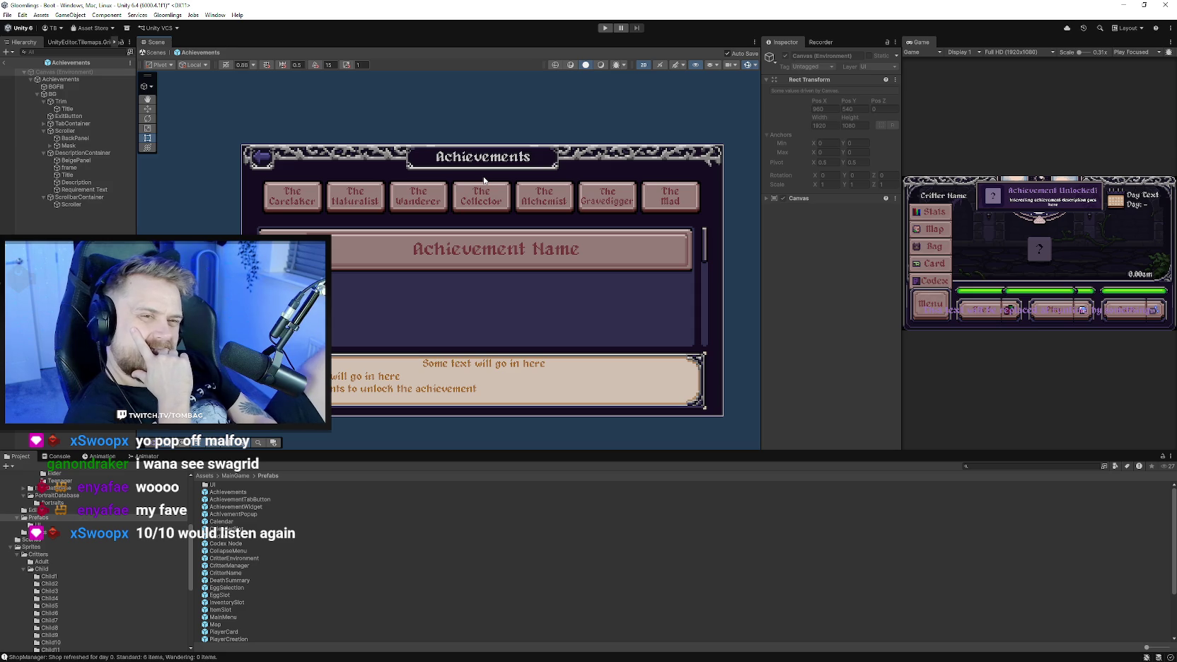
scroll(424, 205, up, 2)
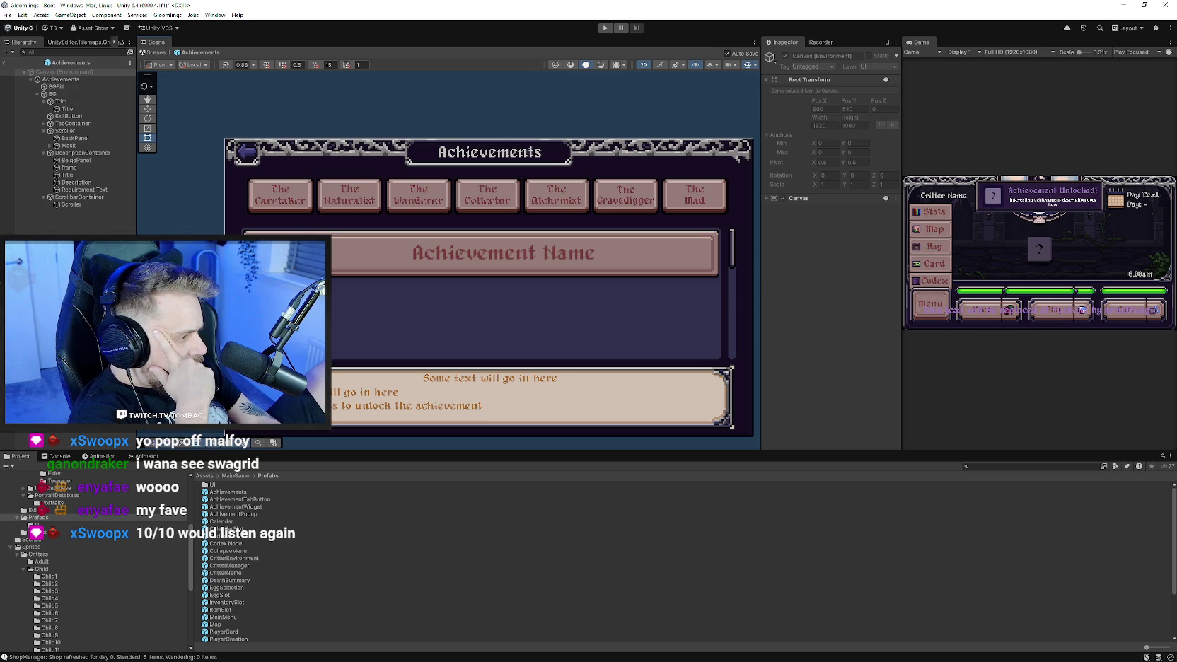
drag(473, 353, 449, 362)
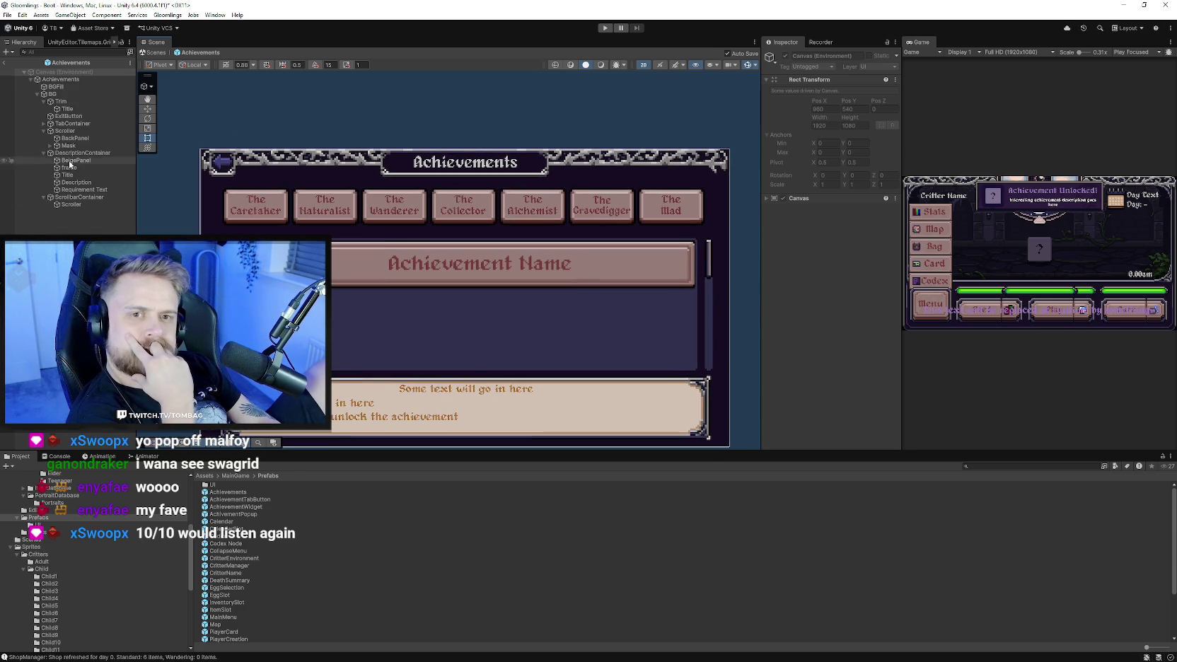
Delete the stray empty GameObject created under TabContainer.
click(43, 102)
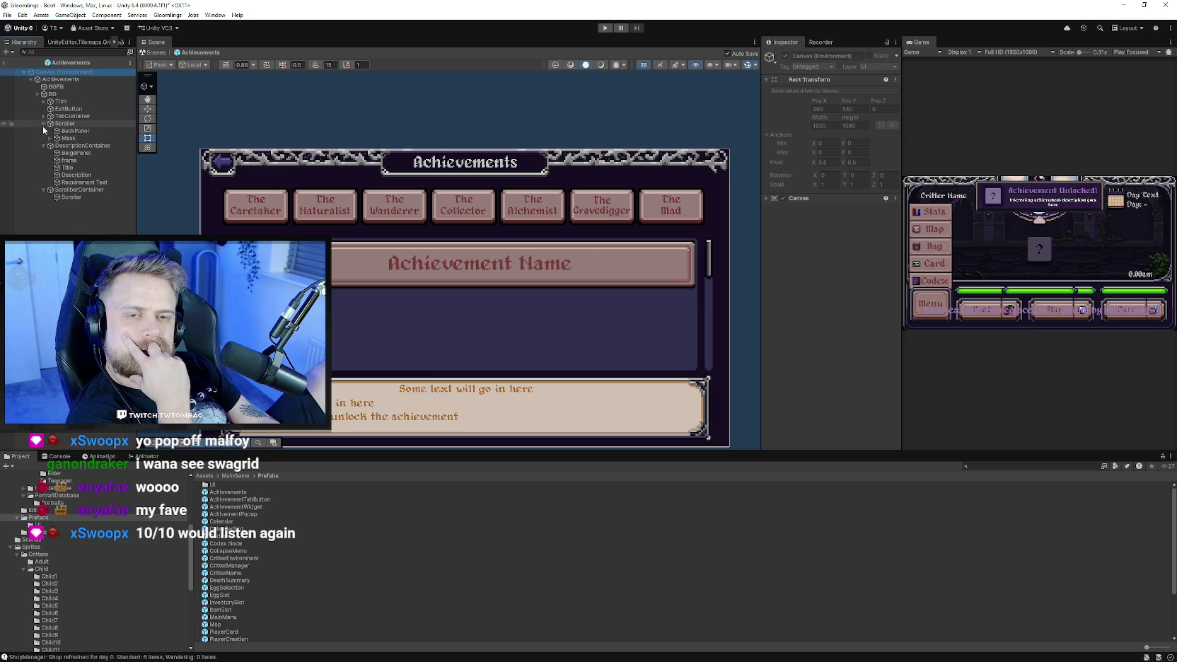
click(43, 147)
click(44, 147)
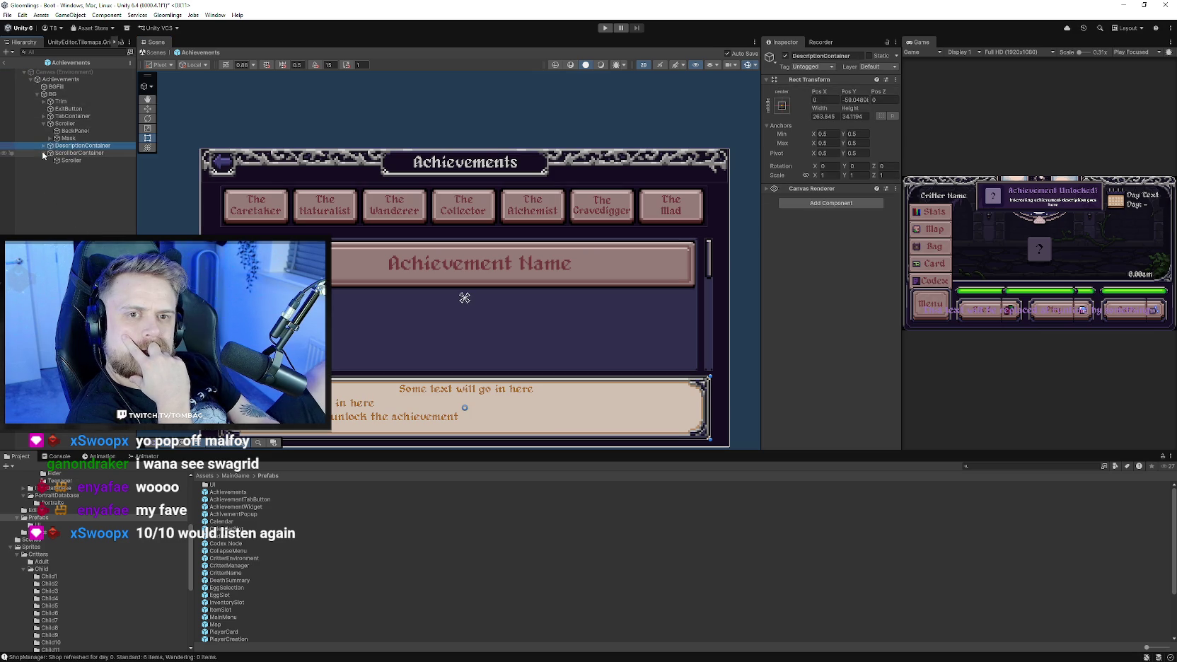
click(74, 116)
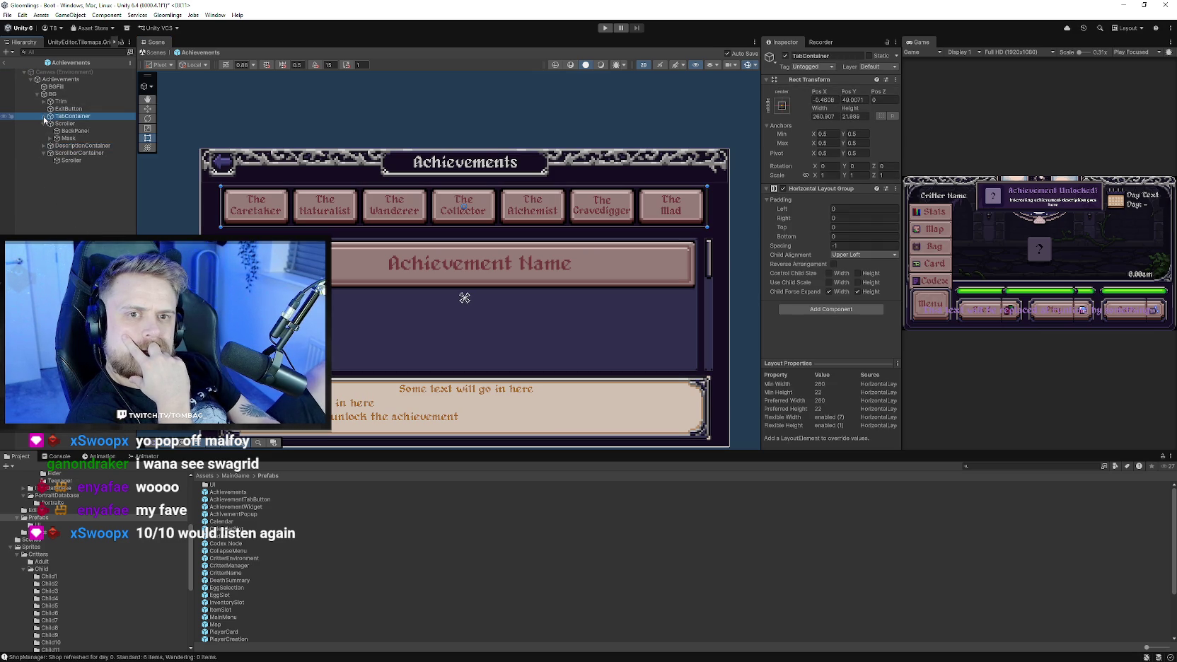
key(Right)
right_click(80, 120)
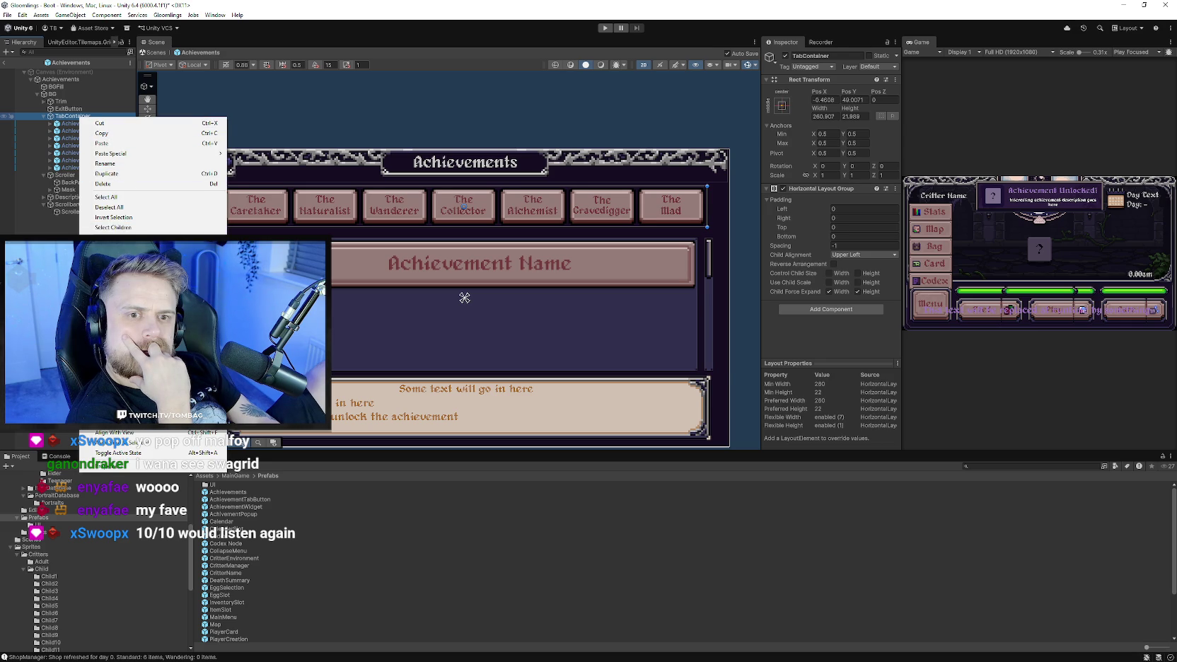
click(106, 229)
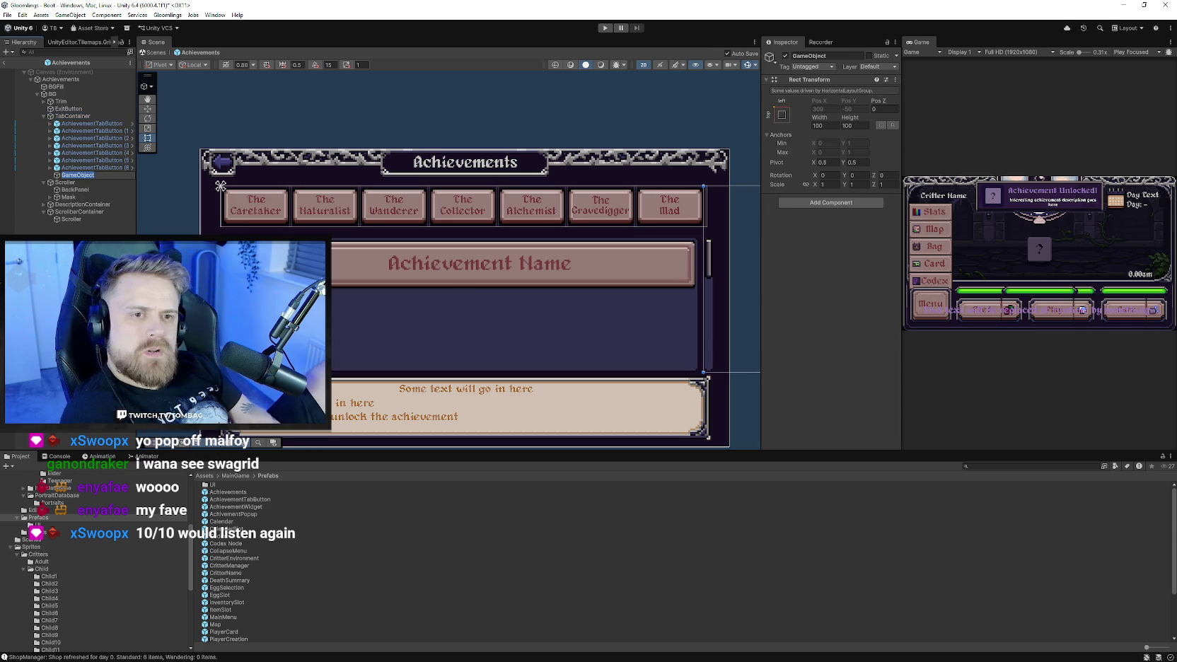
key(Delete)
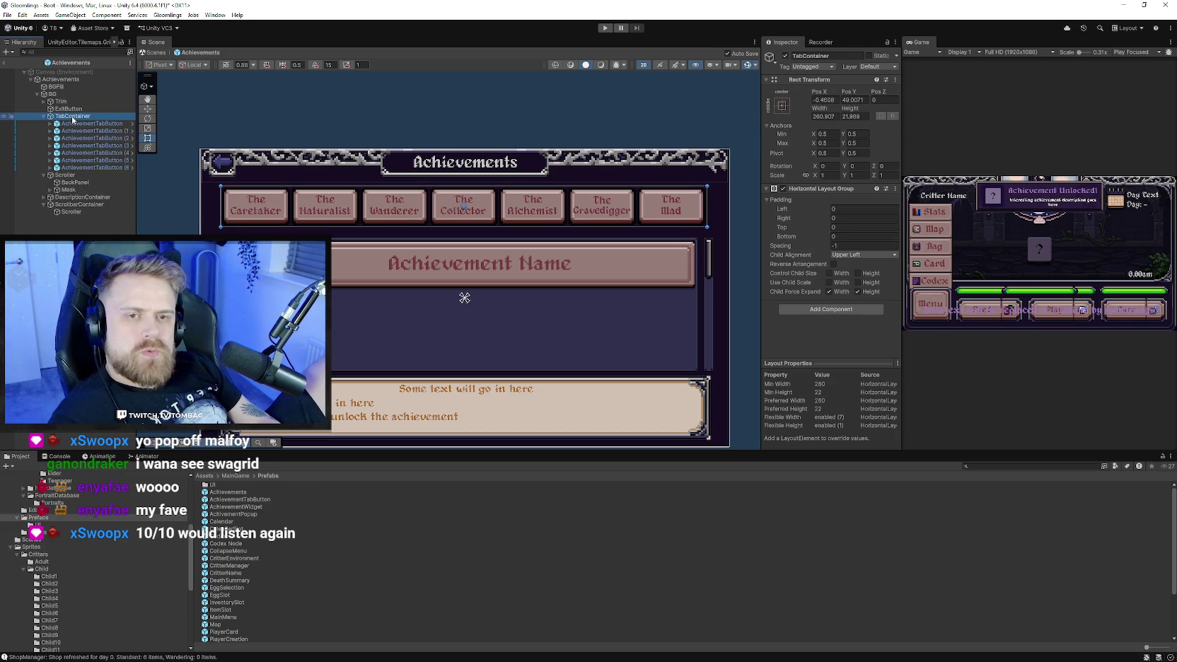
Add an Image to TabContainer using the smlFrame sprite as its source image.
click(805, 309)
text(image)
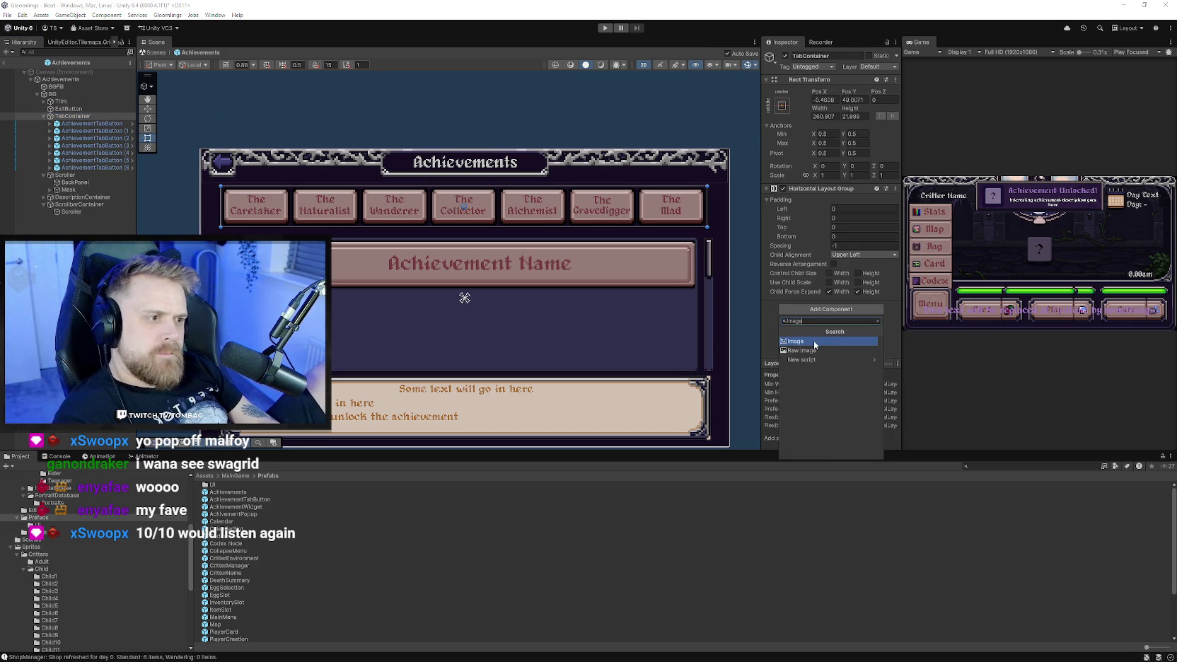
click(813, 341)
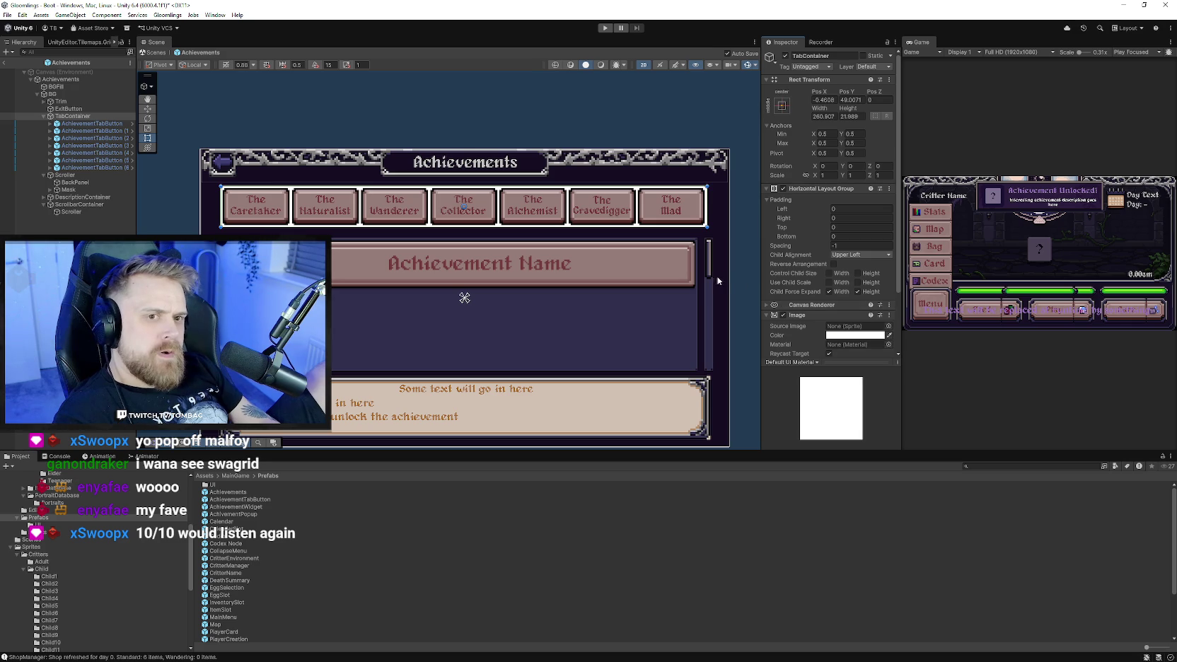
scroll(814, 297, down, 2)
click(888, 277)
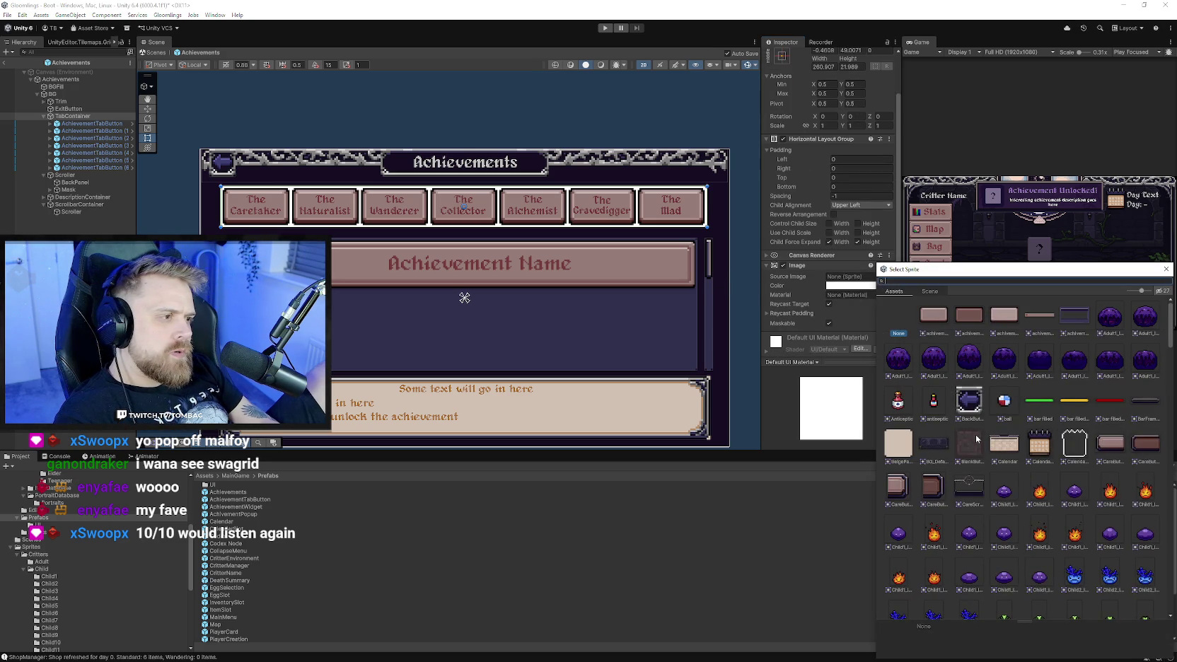
scroll(988, 450, down, 15)
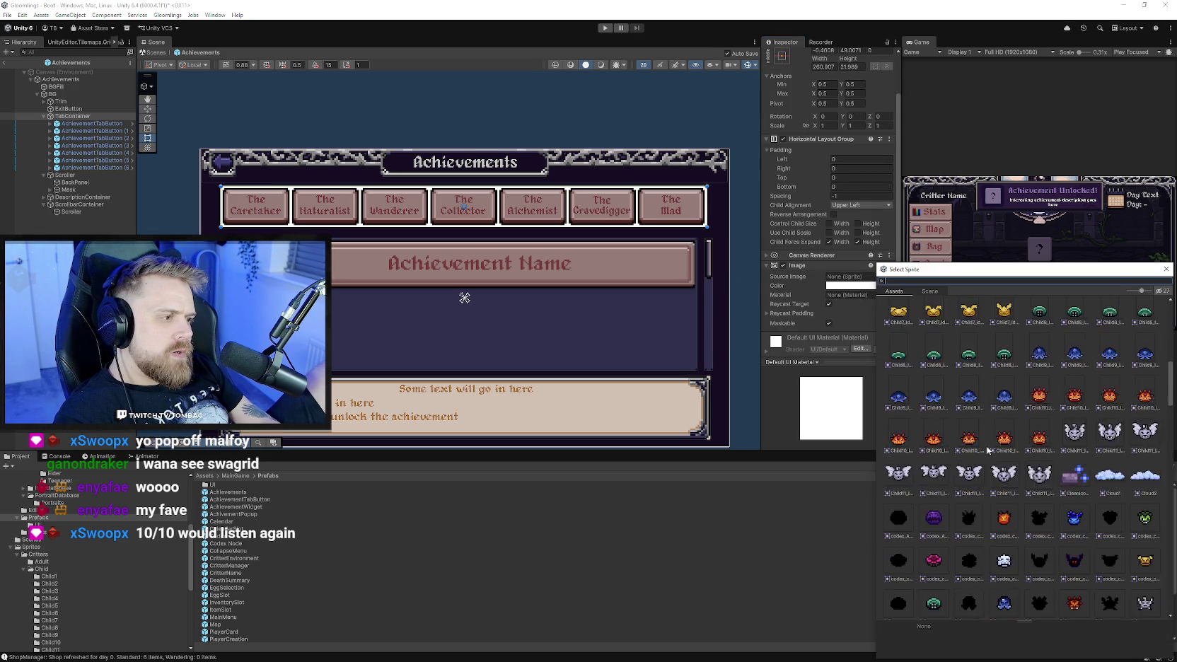
drag(990, 269, 903, 130)
drag(954, 521, 956, 598)
scroll(930, 440, down, 6)
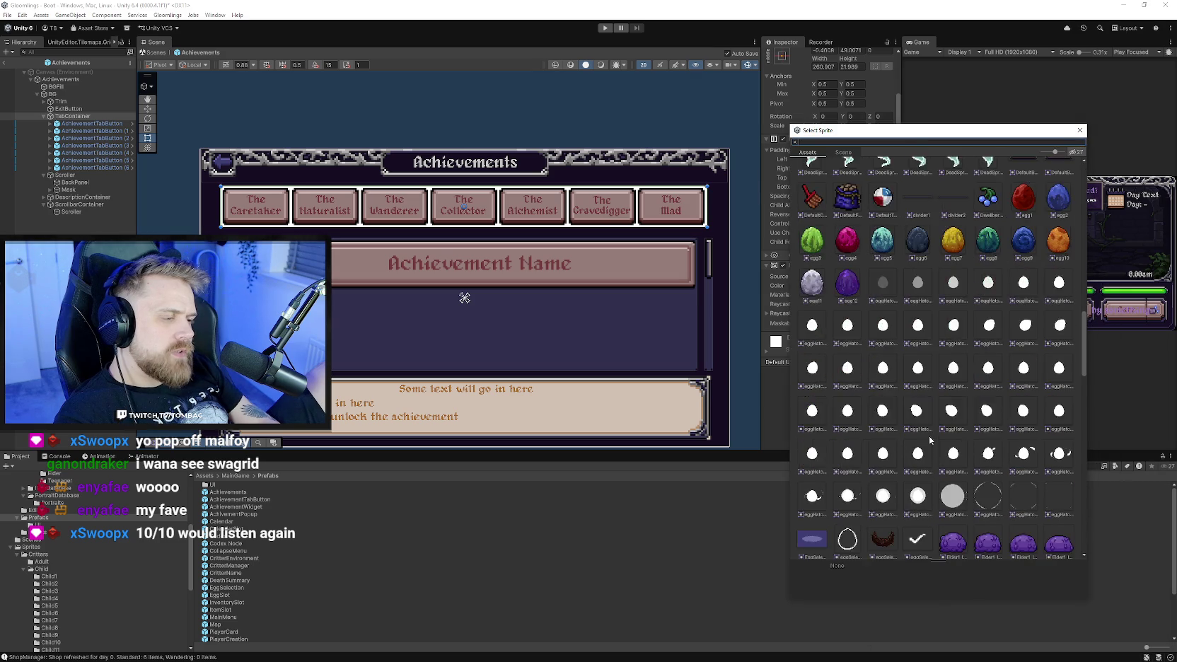
scroll(929, 439, down, 10)
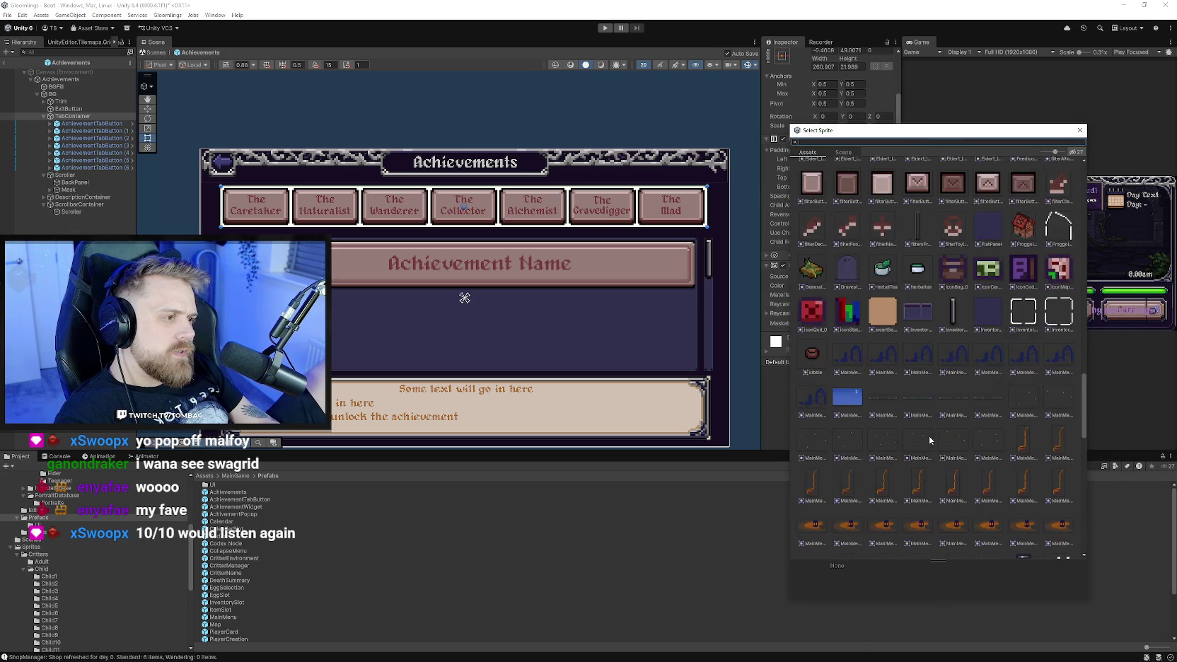
scroll(929, 438, down, 5)
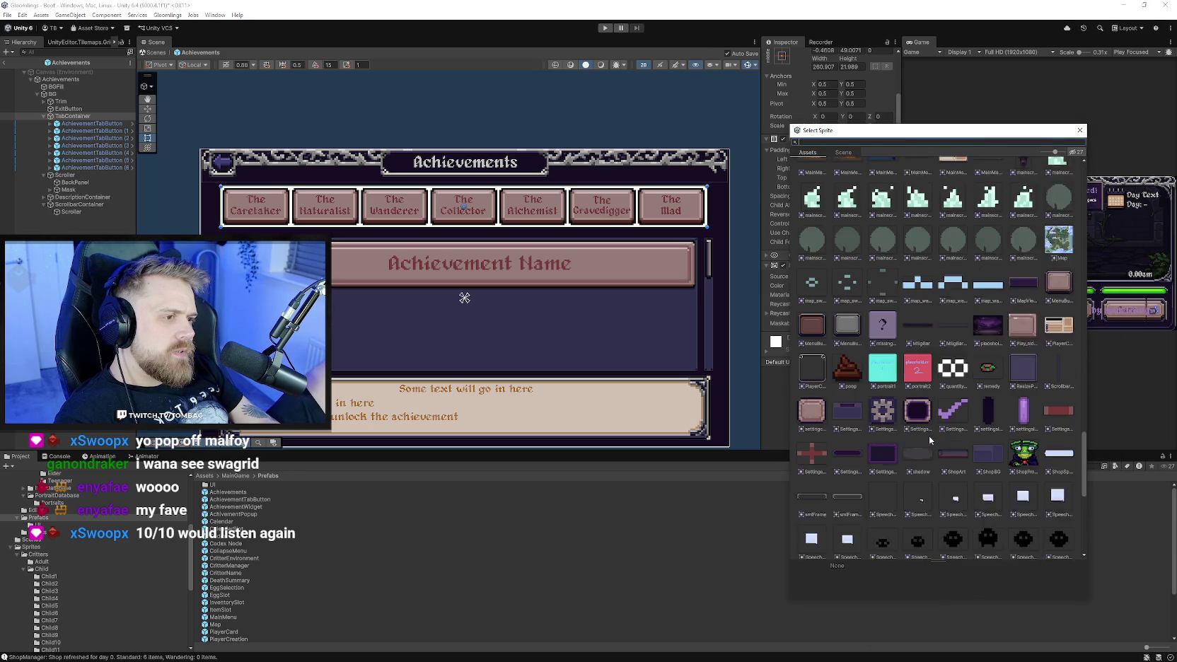
click(815, 418)
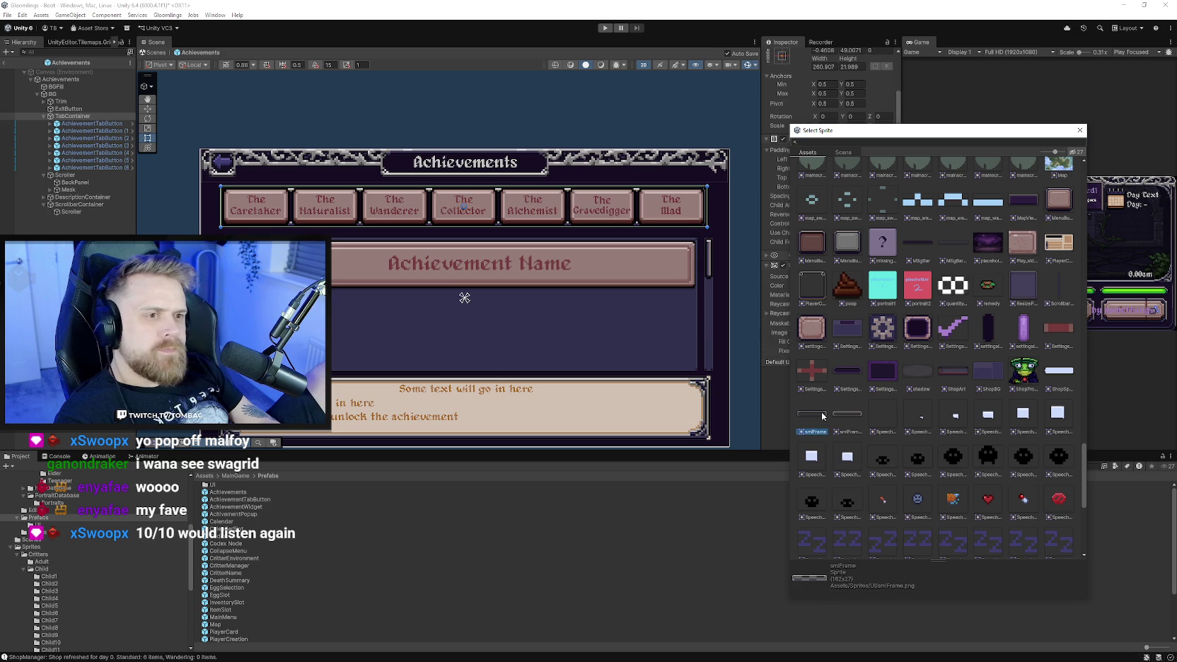
click(1080, 130)
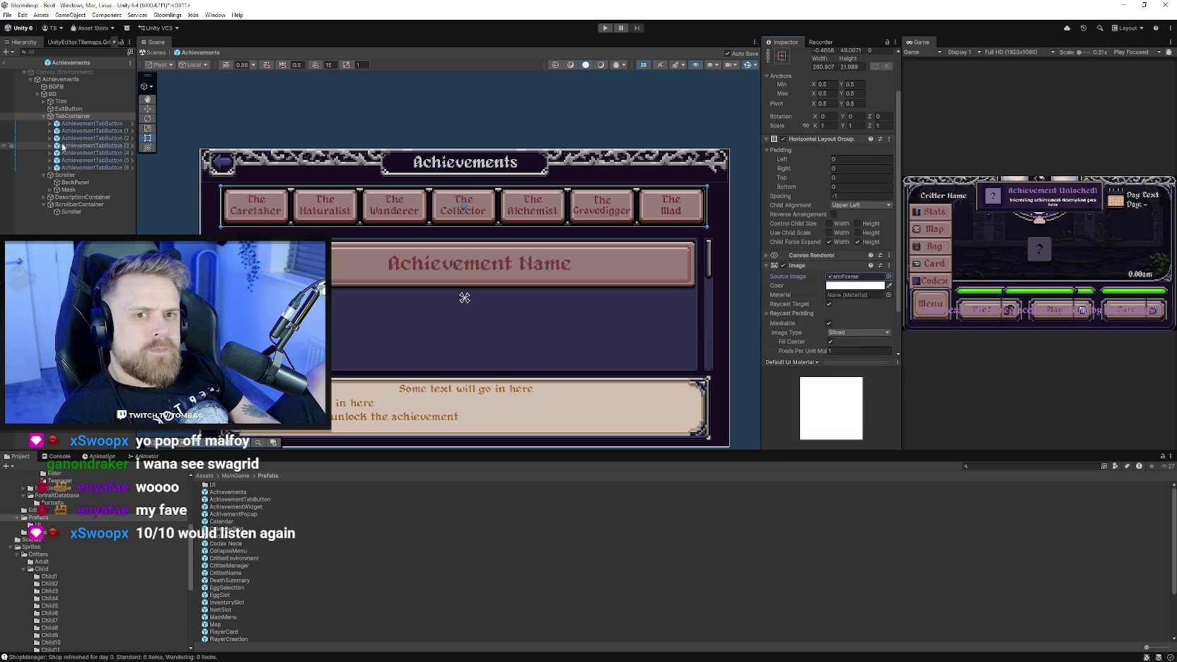
click(714, 389)
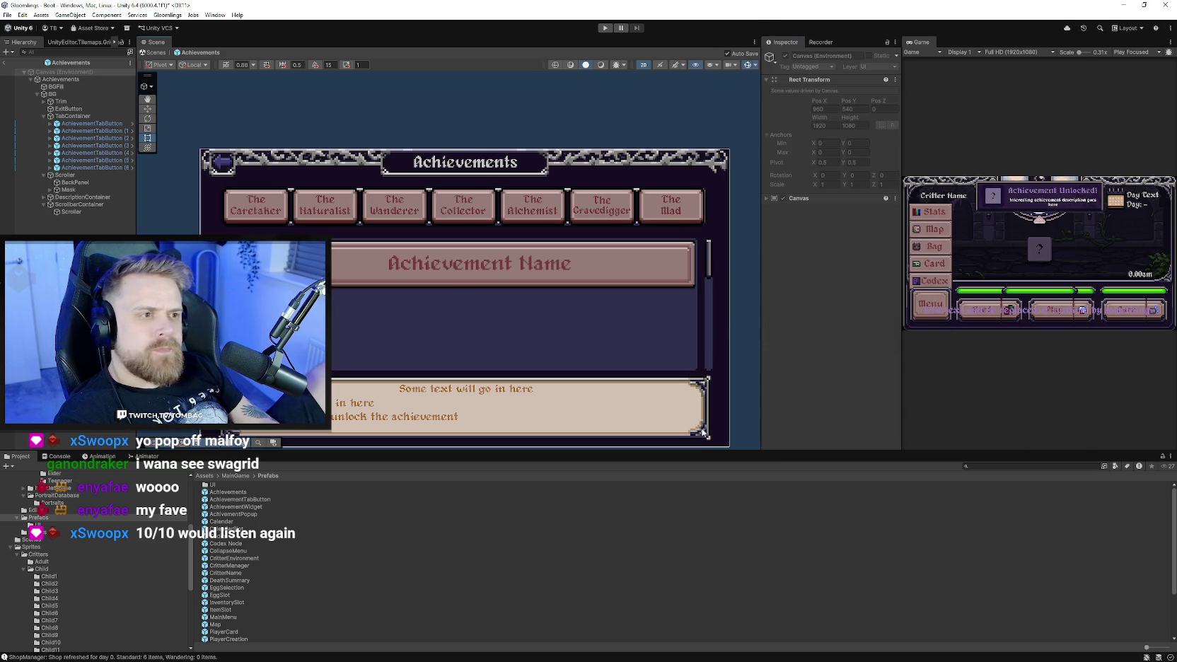
Remove the Image component from TabContainer, leaving the tab row frameless.
click(72, 116)
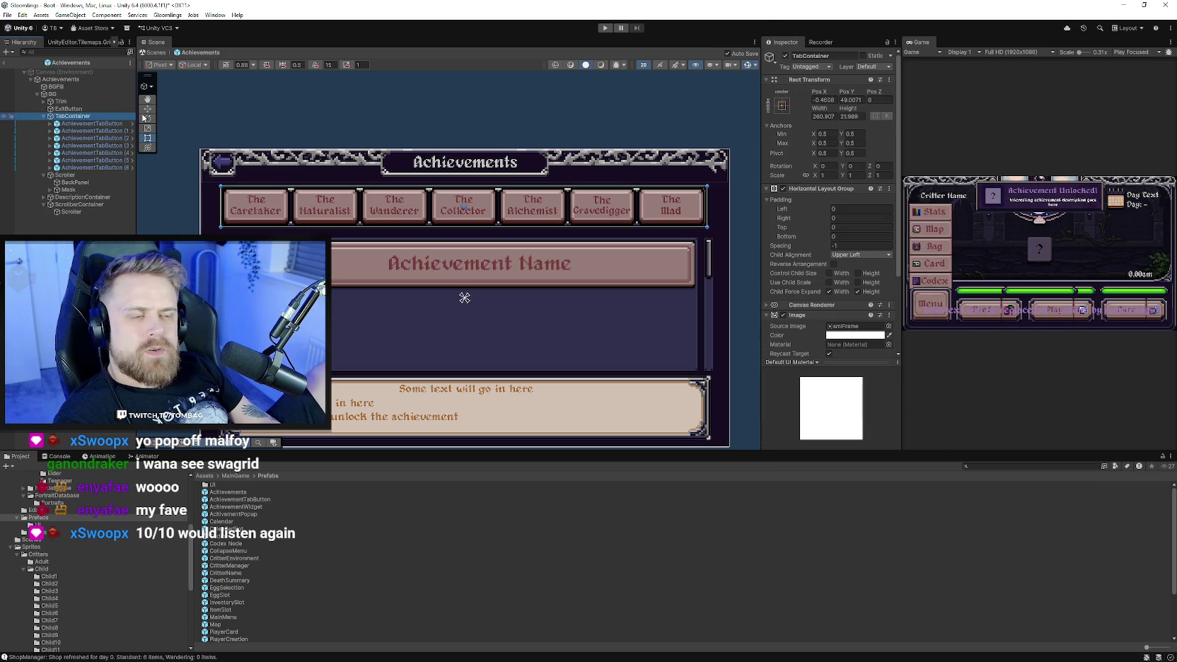
right_click(828, 315)
click(841, 330)
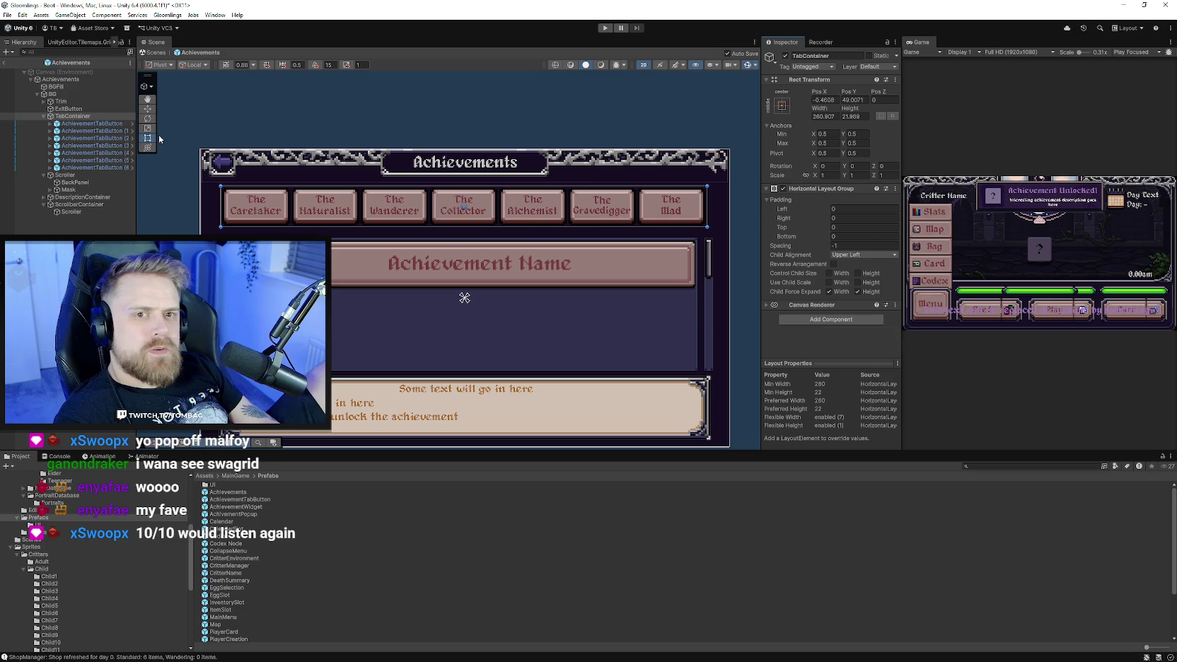
click(44, 117)
click(90, 221)
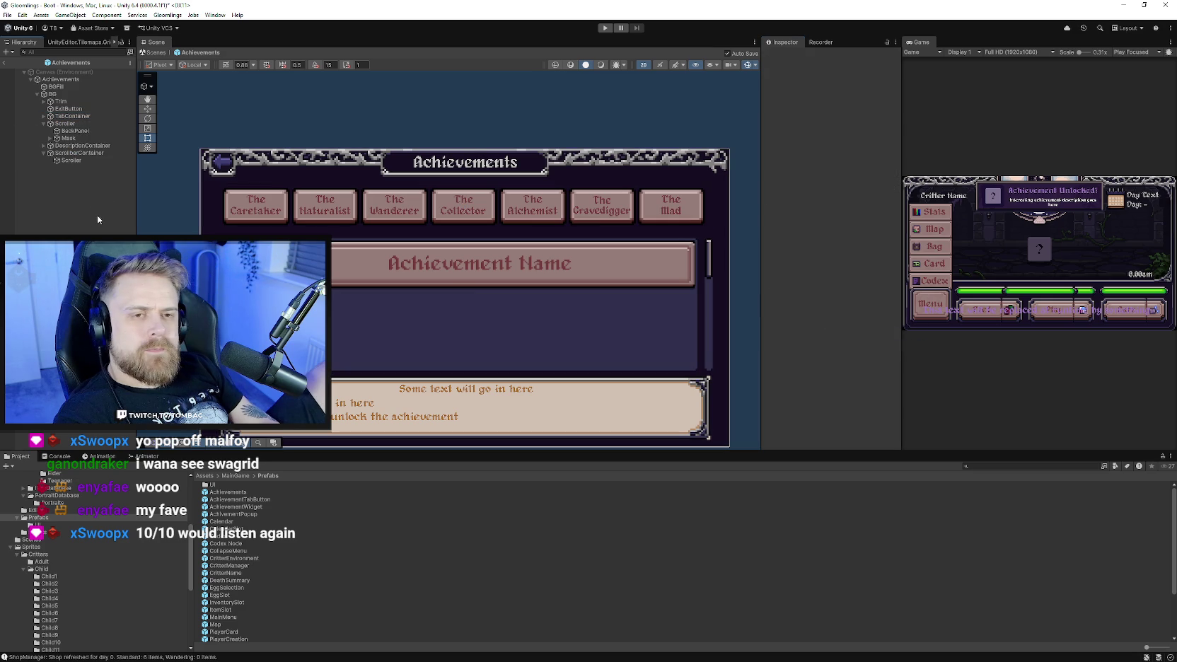
click(83, 116)
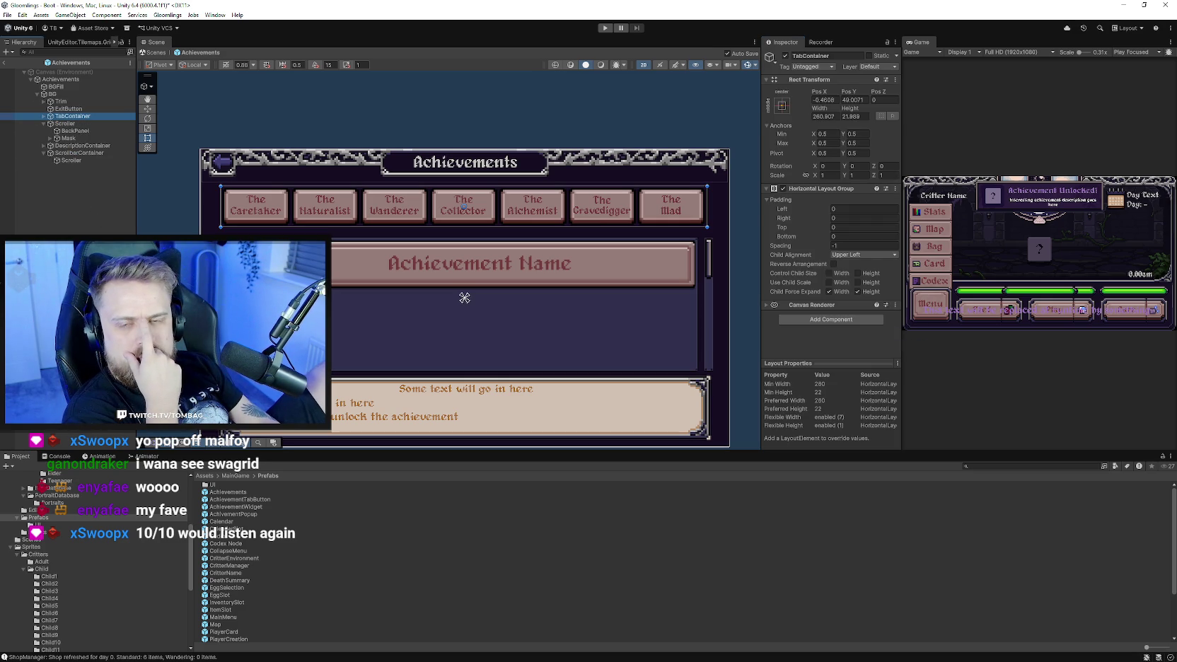
Drag the Scene, Inspector and Game dividers to enlarge the Game view, then enter Play mode.
click(464, 298)
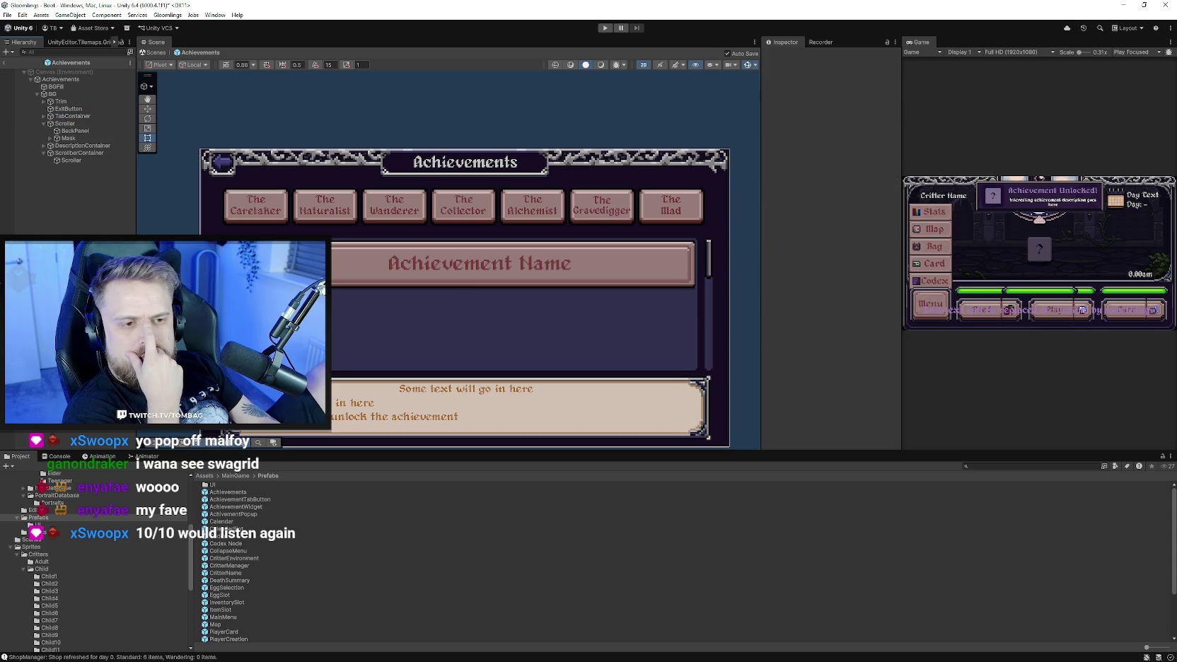
mouse_move(903, 124)
mouse_down()
mouse_move(578, 124)
mouse_move(677, 124)
mouse_up()
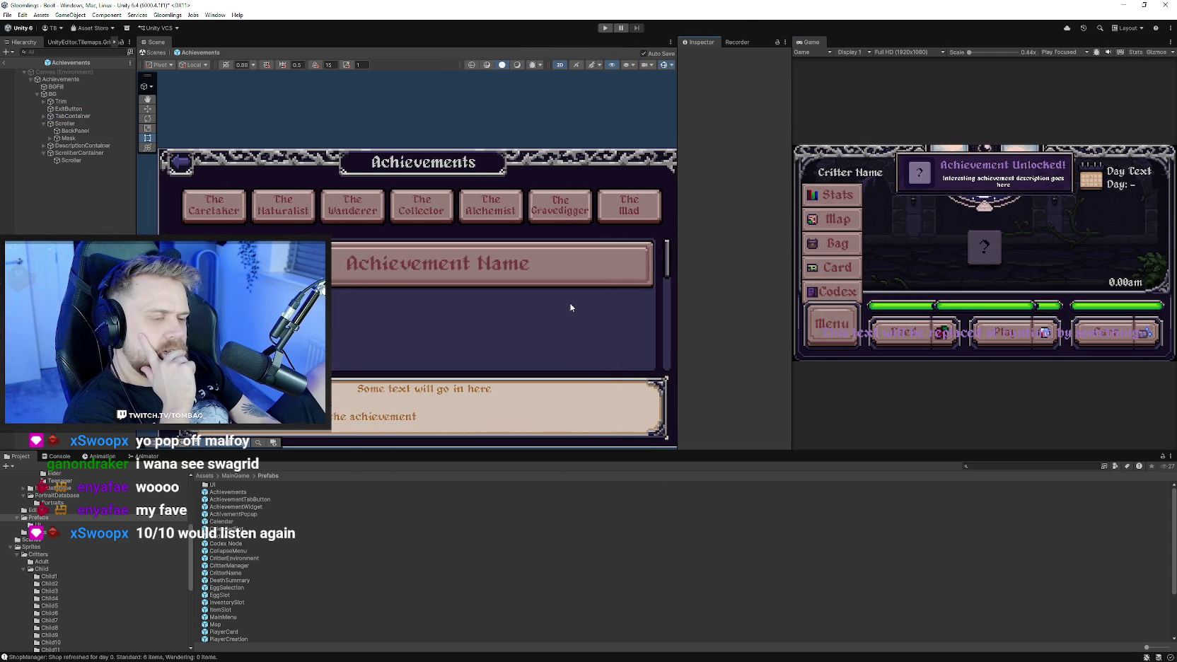
scroll(551, 284, down, 1)
mouse_move(678, 106)
mouse_down()
mouse_move(621, 105)
mouse_move(657, 106)
mouse_up()
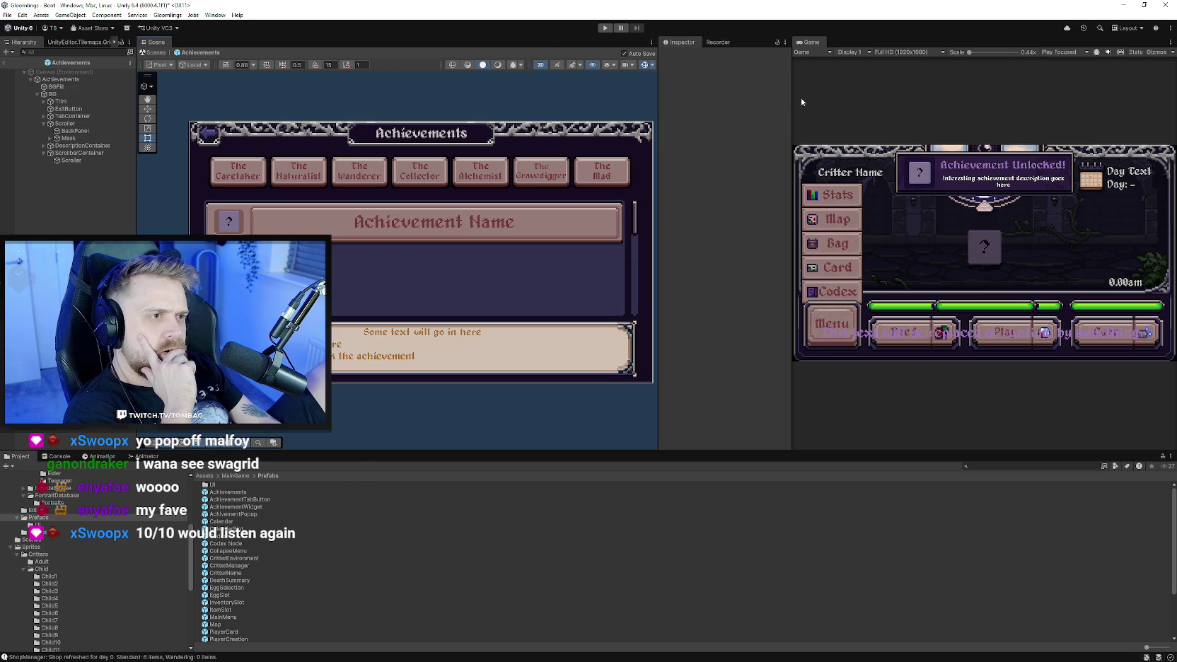
drag(792, 101, 790, 101)
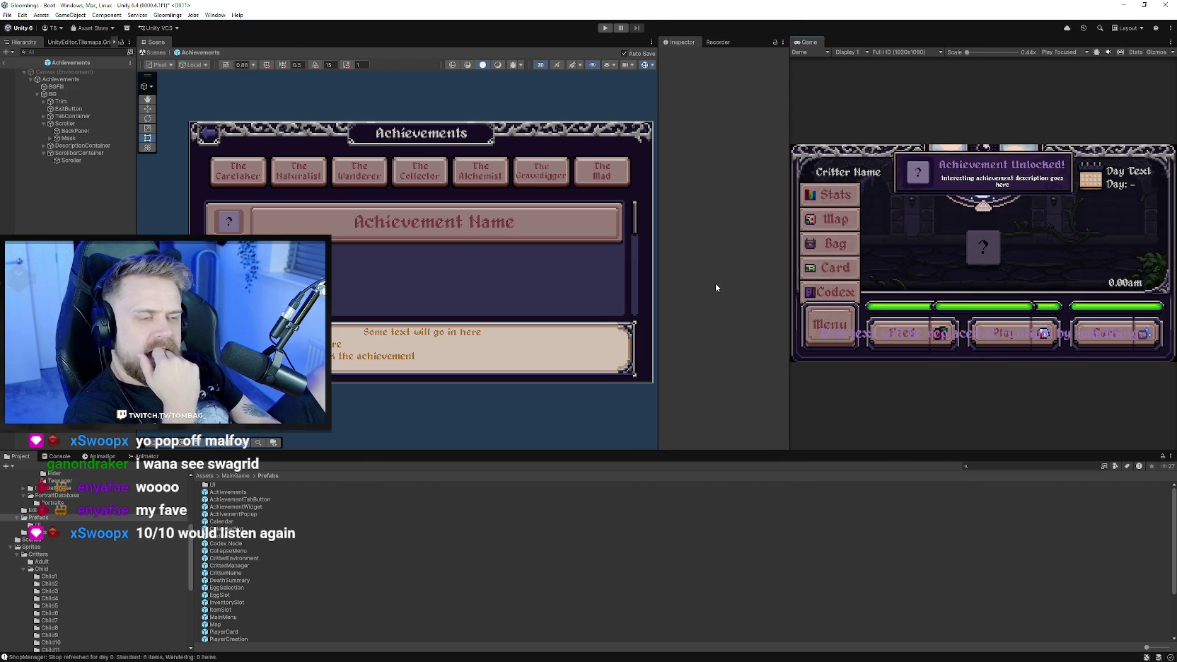
drag(658, 95, 571, 96)
drag(790, 99, 651, 95)
click(605, 28)
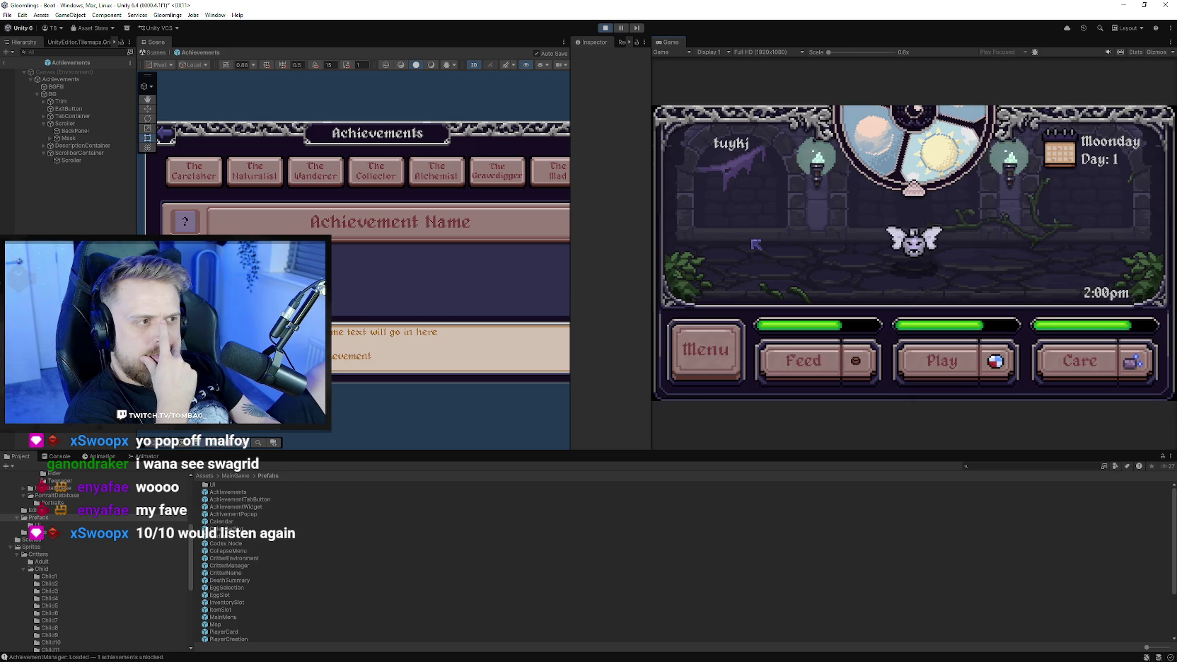
Open the Tamer Card from the in-game menu, then close it.
click(722, 351)
click(723, 352)
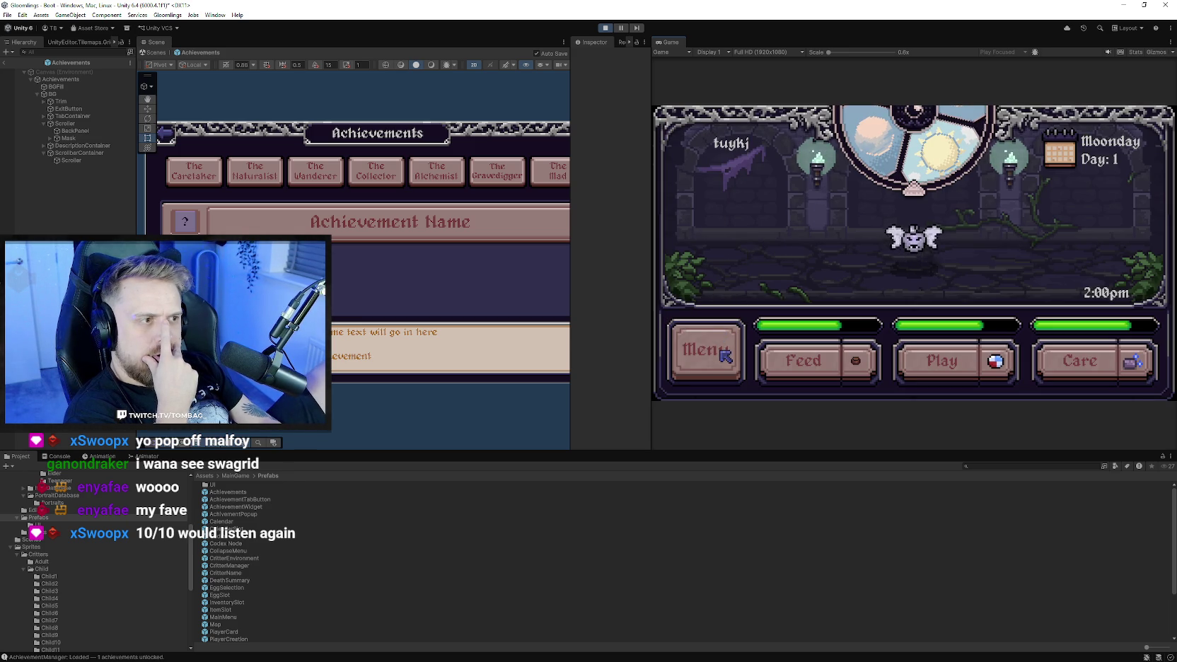
click(722, 351)
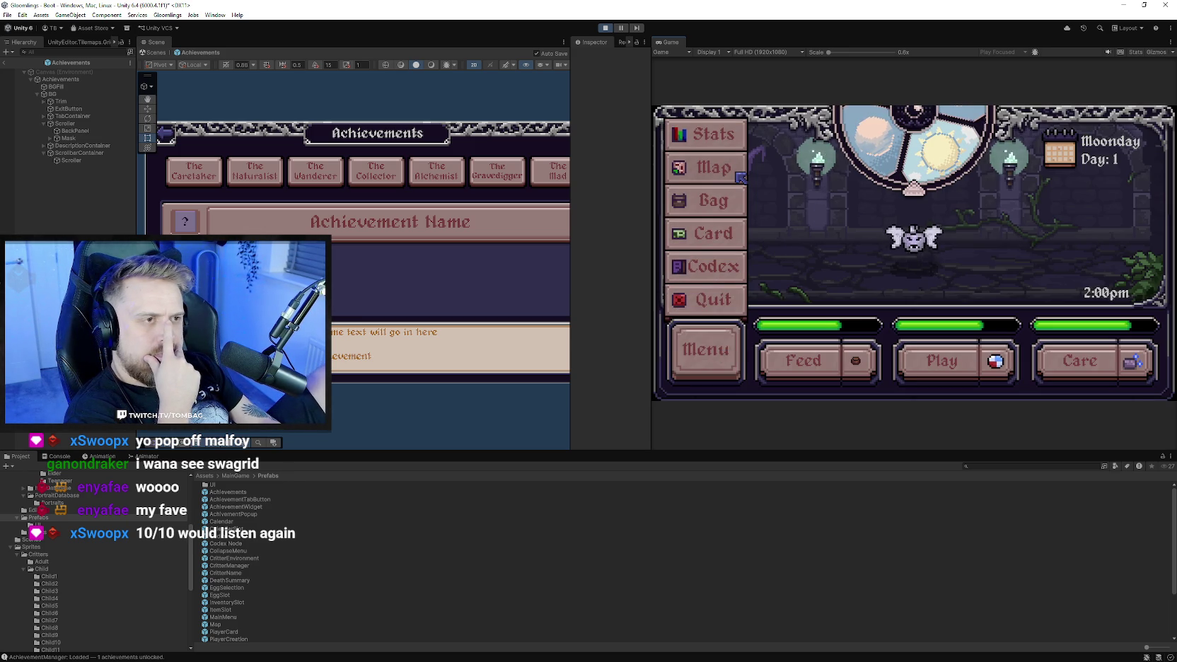
click(743, 236)
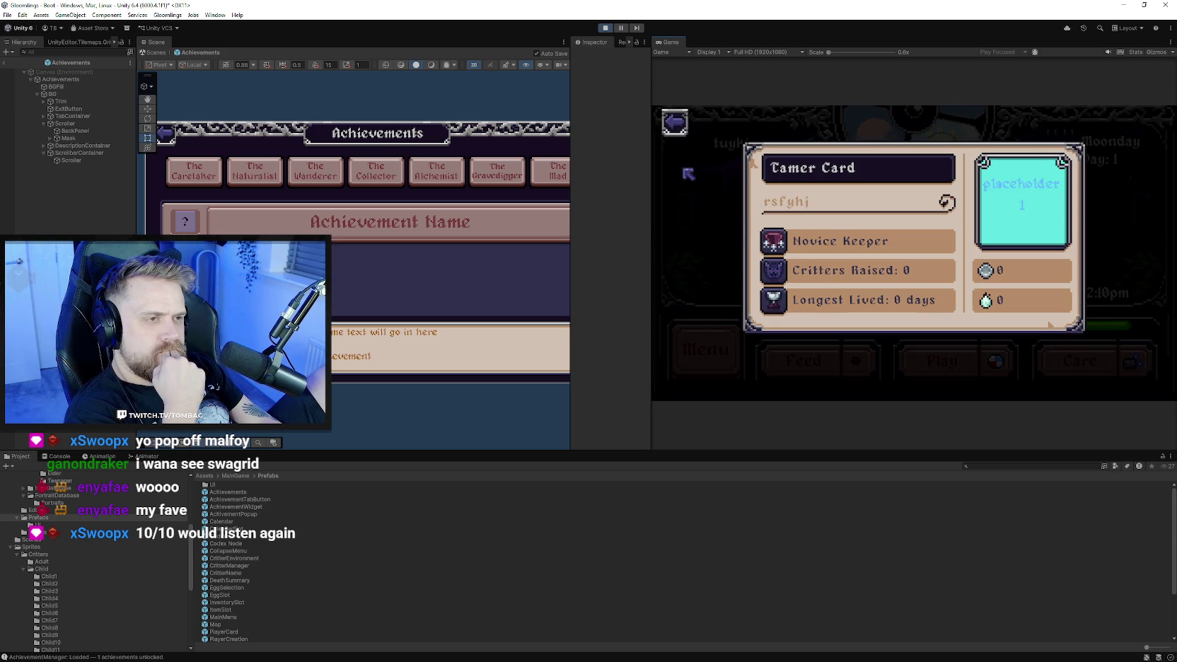
click(675, 125)
Go to the World Map and enter the shop from the house.
click(704, 350)
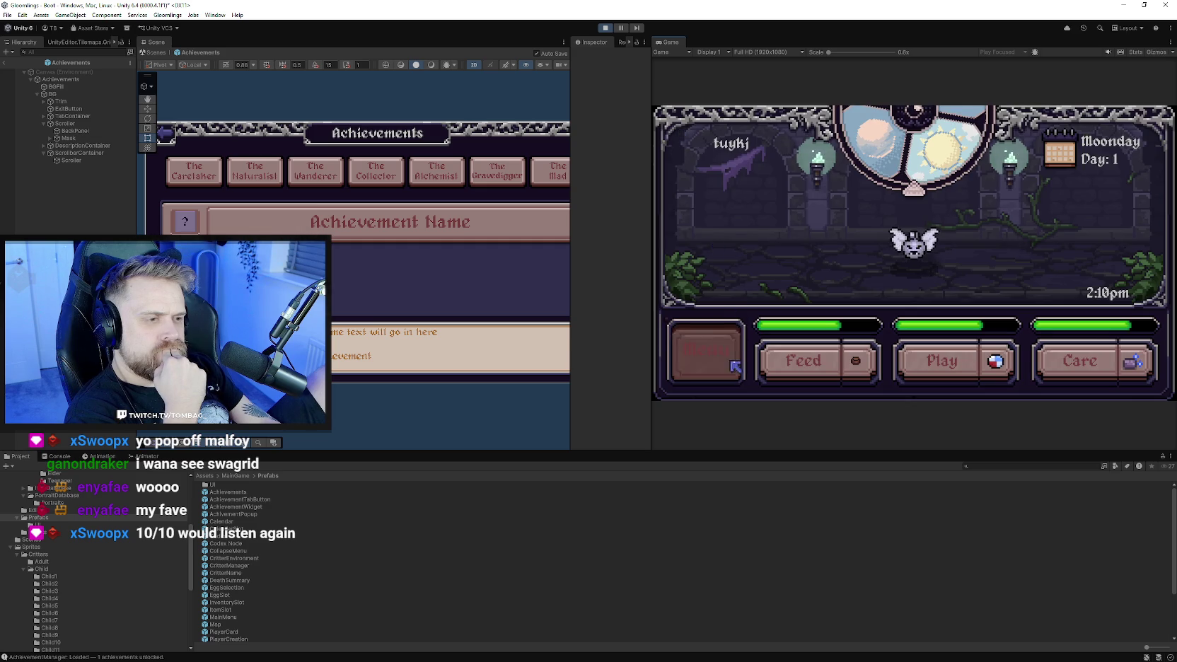
click(715, 168)
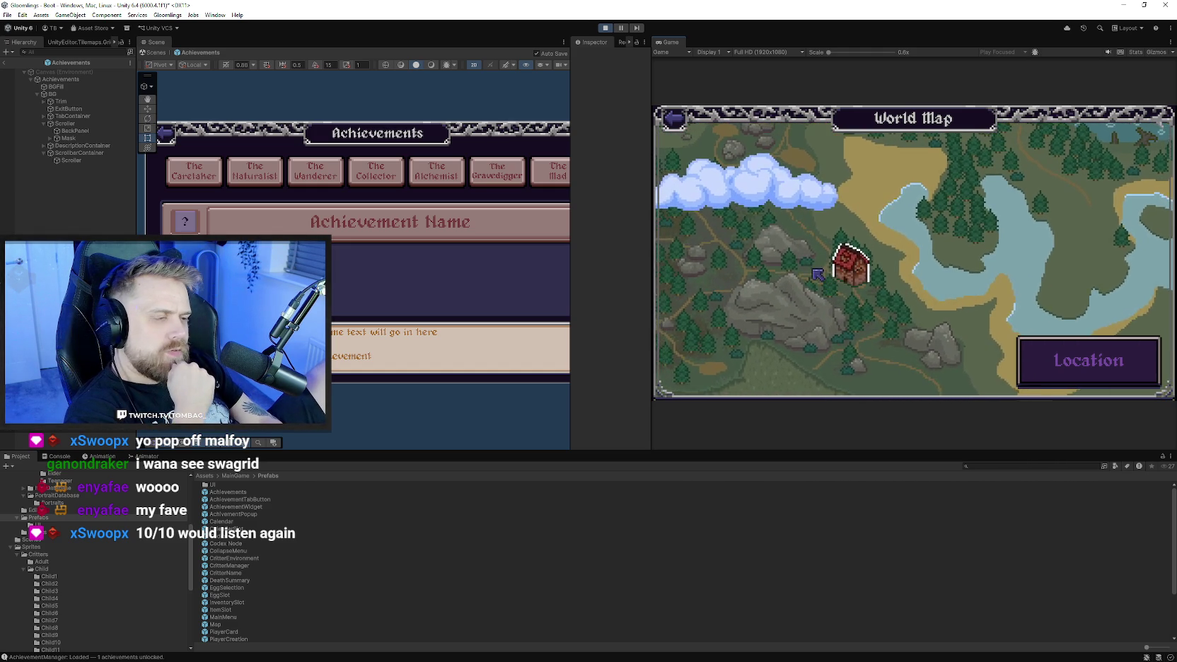
click(848, 277)
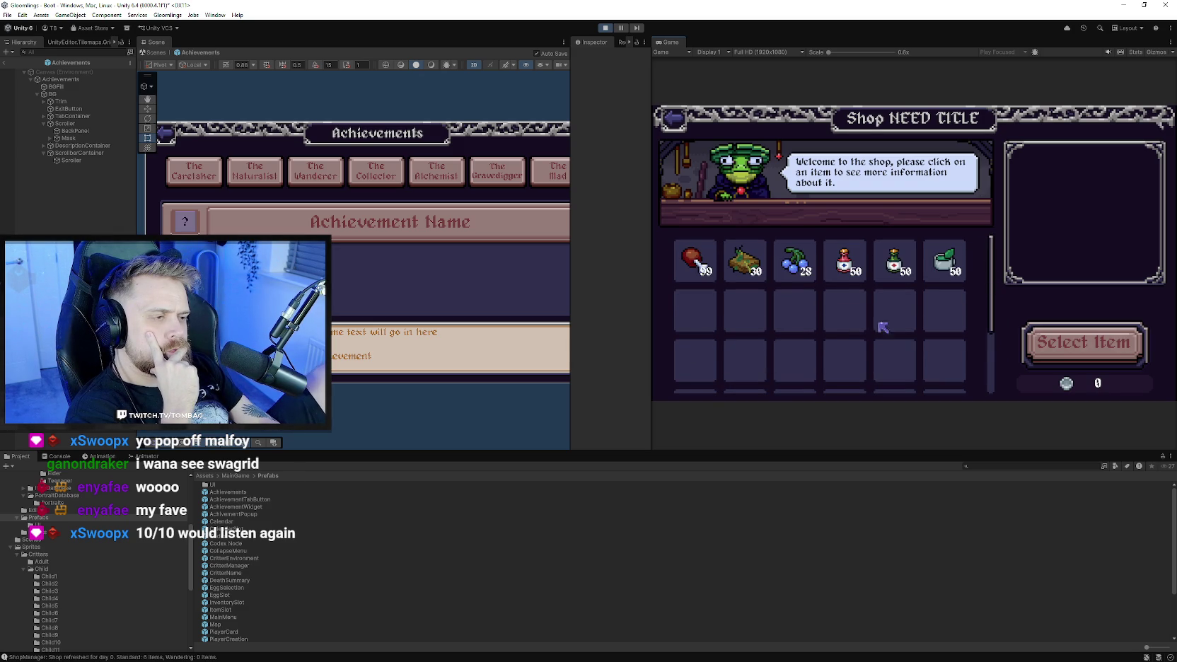
Inspect the Herbal Remedy and Cooked Meat, raising the quantity to 4 and back to 1.
click(749, 269)
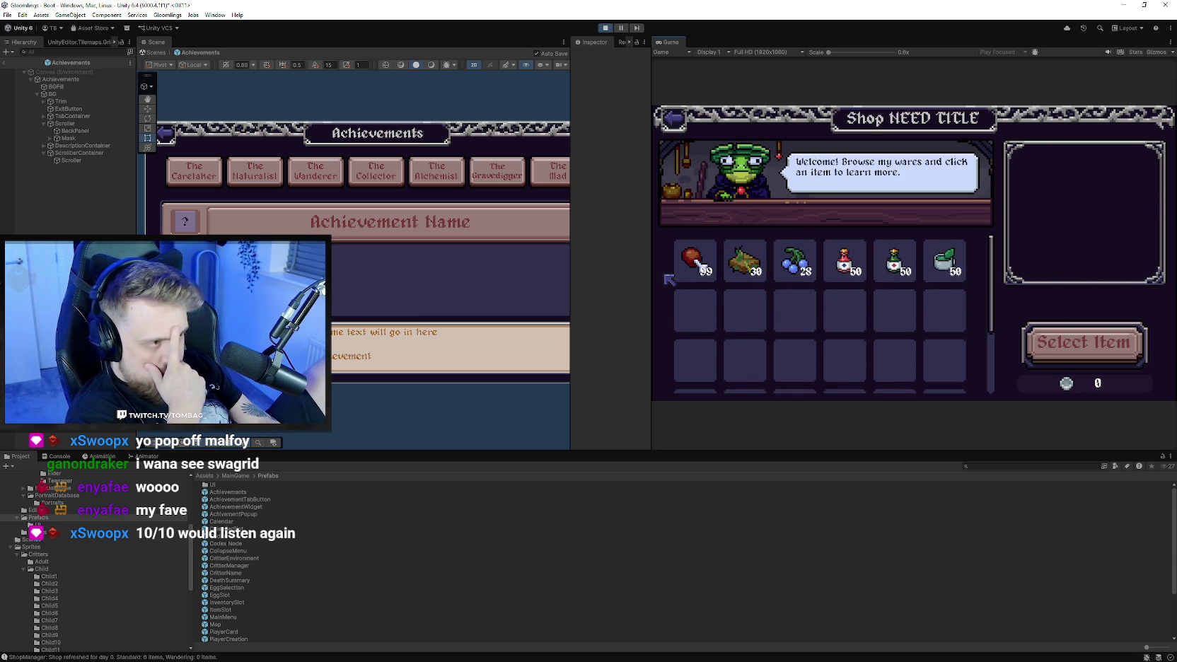
click(708, 267)
click(1111, 301)
click(1111, 301)
click(1111, 301)
click(1058, 301)
click(1058, 301)
click(1058, 301)
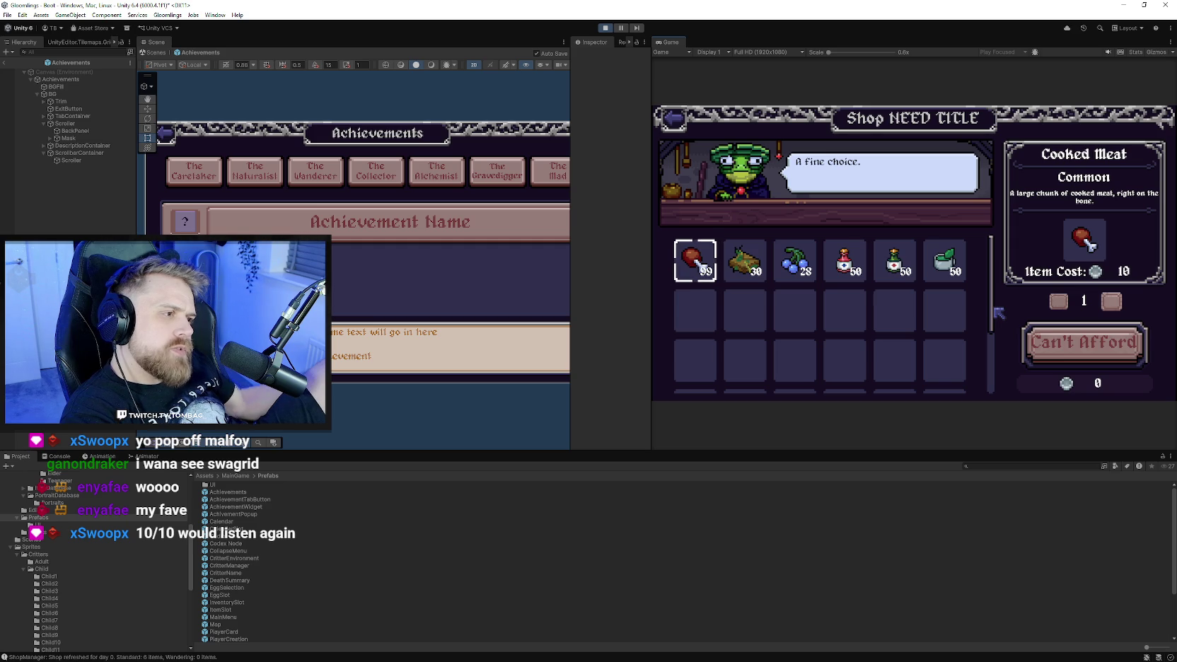
scroll(951, 297, down, 3)
scroll(944, 353, up, 3)
scroll(920, 354, up, 5)
scroll(908, 338, down, 5)
scroll(899, 307, up, 3)
scroll(895, 306, down, 3)
scroll(893, 333, up, 3)
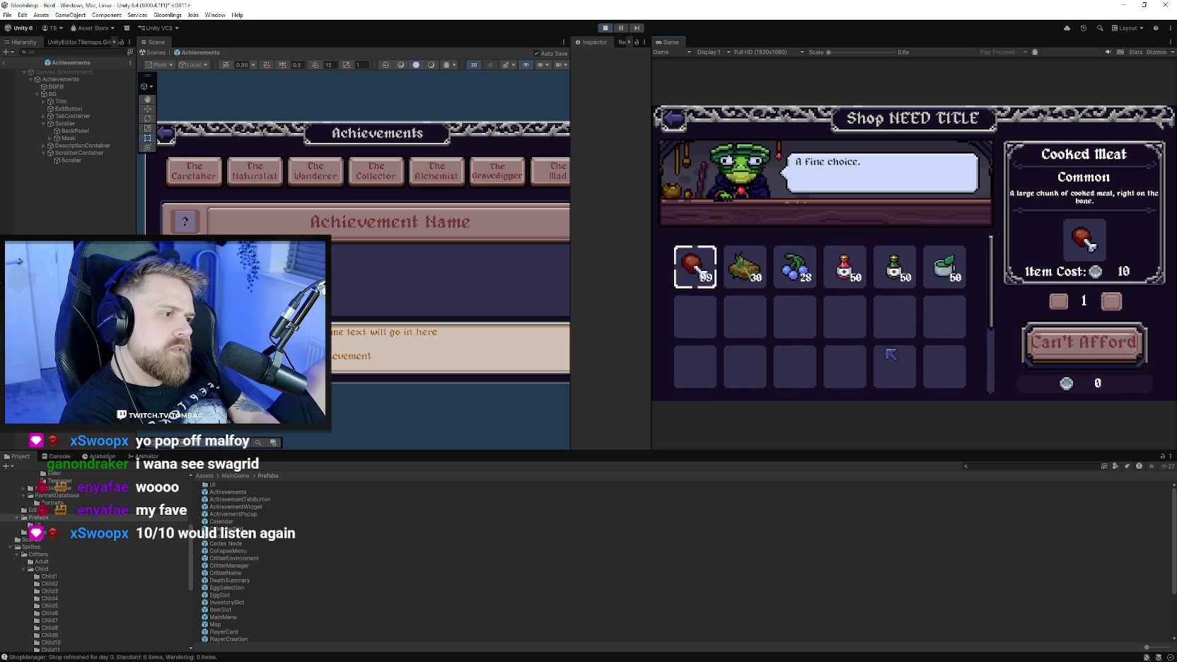
scroll(889, 340, down, 3)
scroll(890, 319, up, 3)
scroll(898, 248, down, 3)
scroll(901, 333, up, 3)
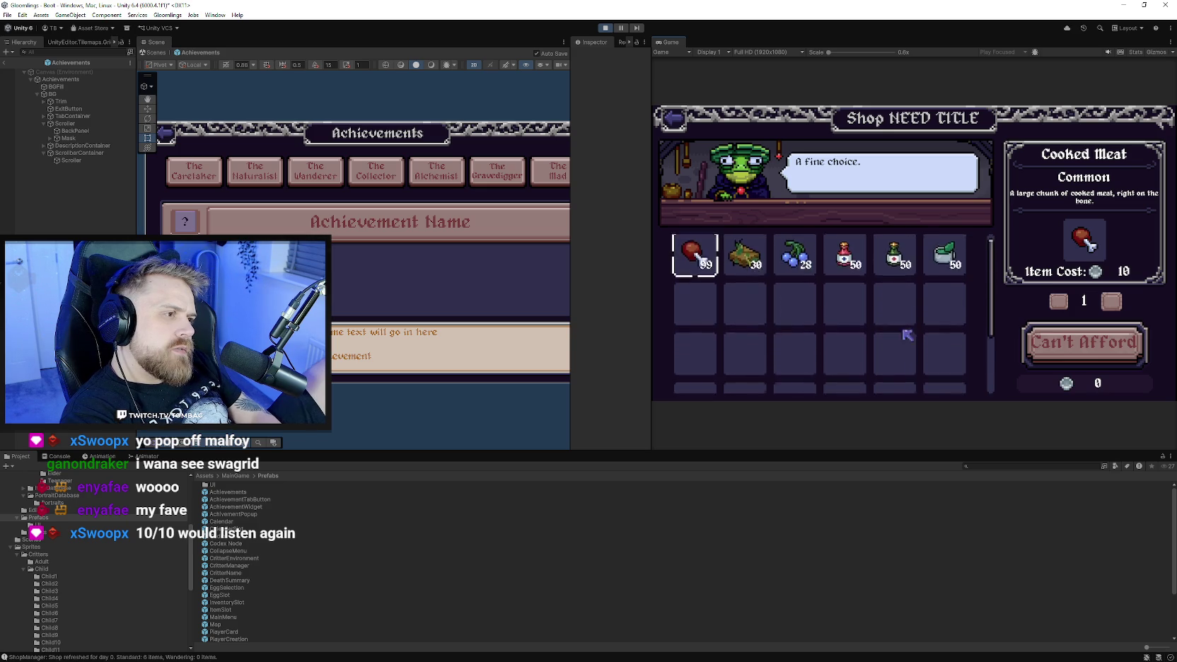
click(707, 280)
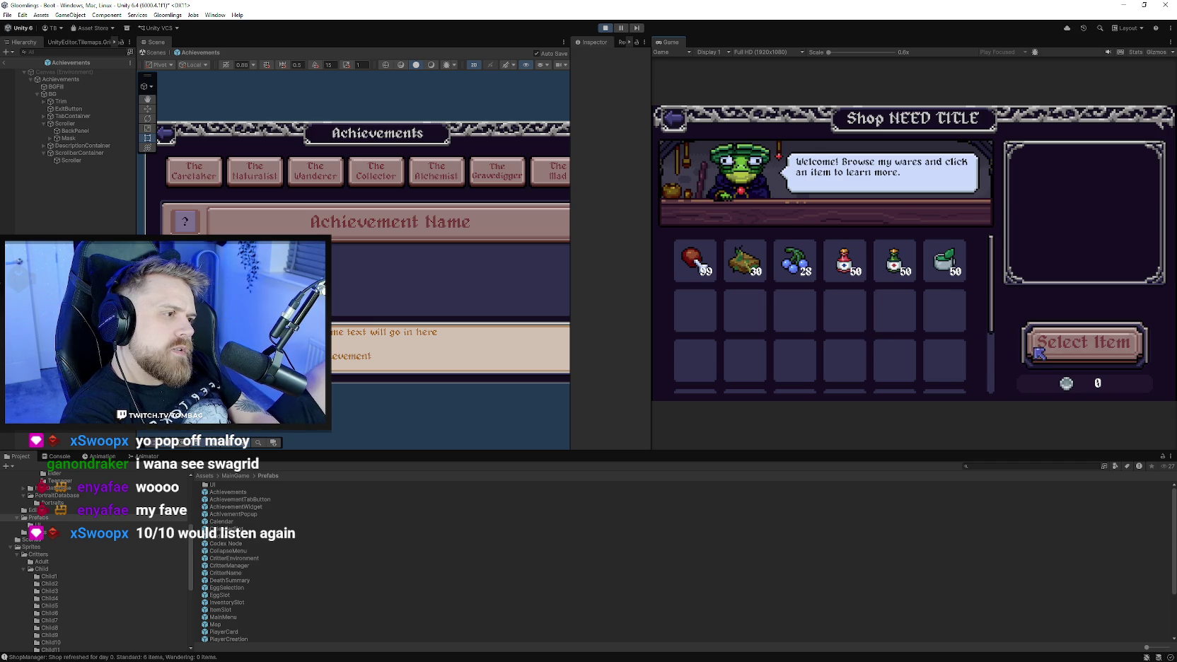
View the Herbal Tea and Cooked Meat details, then exit the shop to the critter room.
click(935, 264)
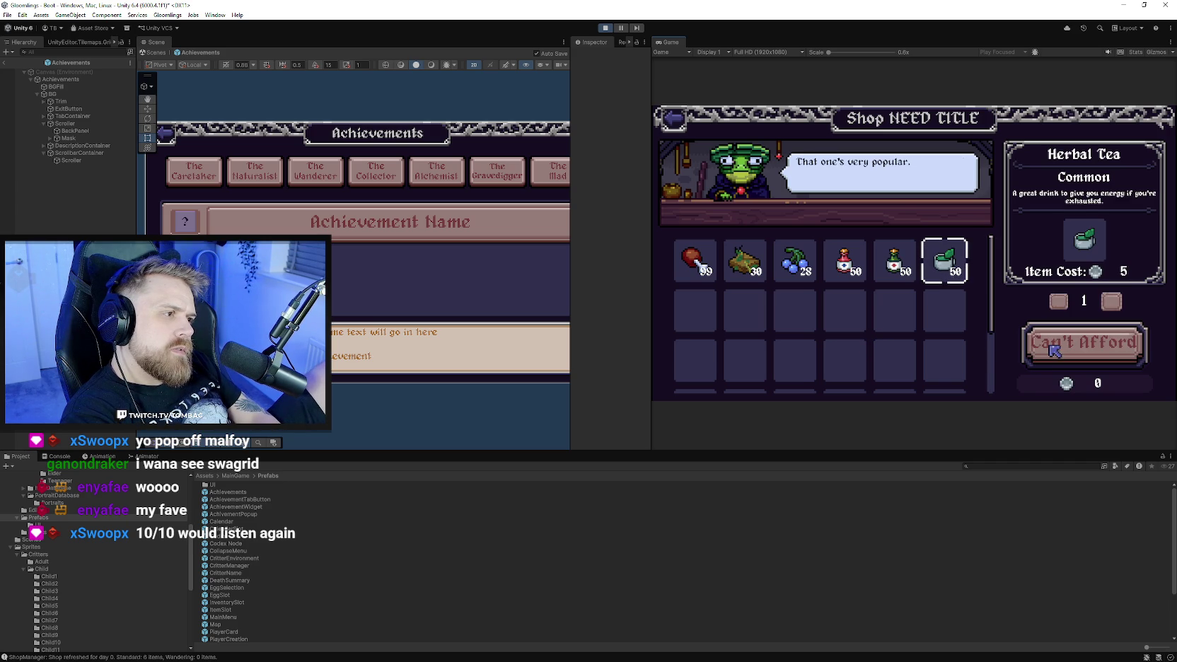
click(713, 275)
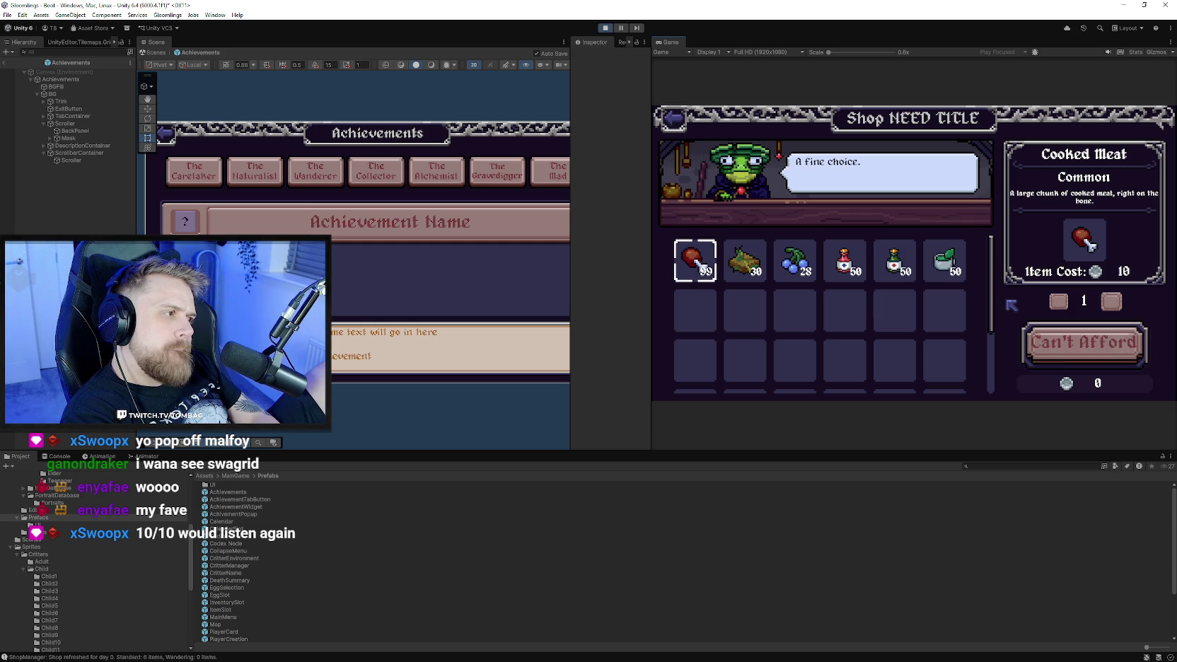
click(682, 128)
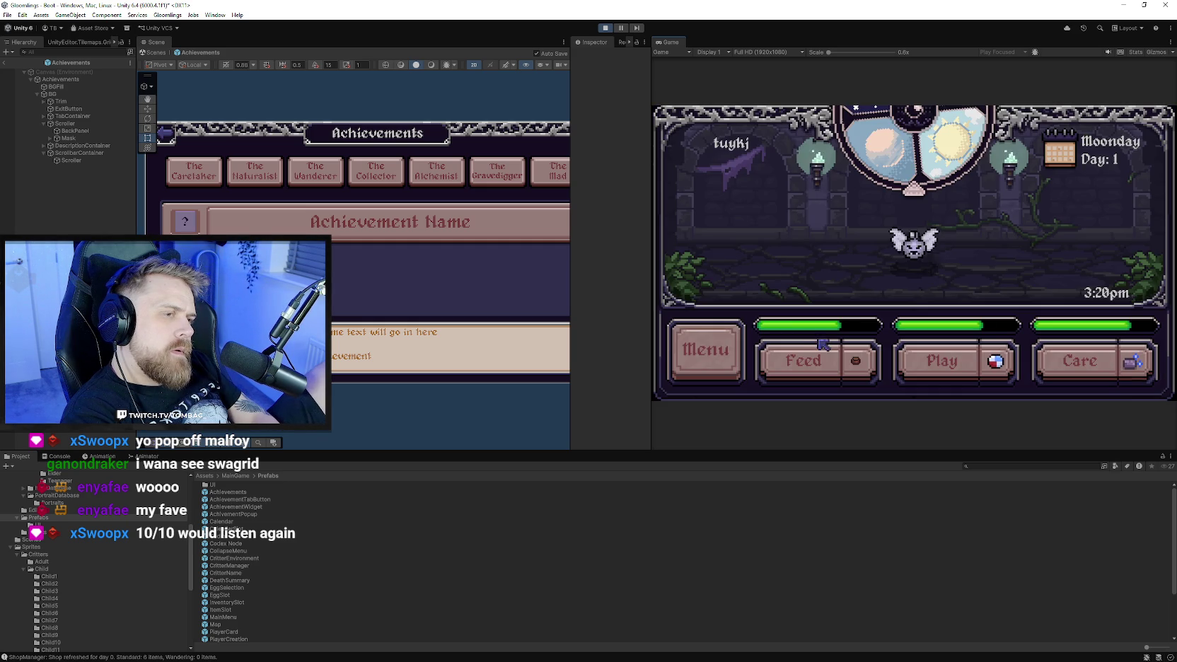
Use the Feed, Care and Play buttons on the critter room screen.
click(806, 357)
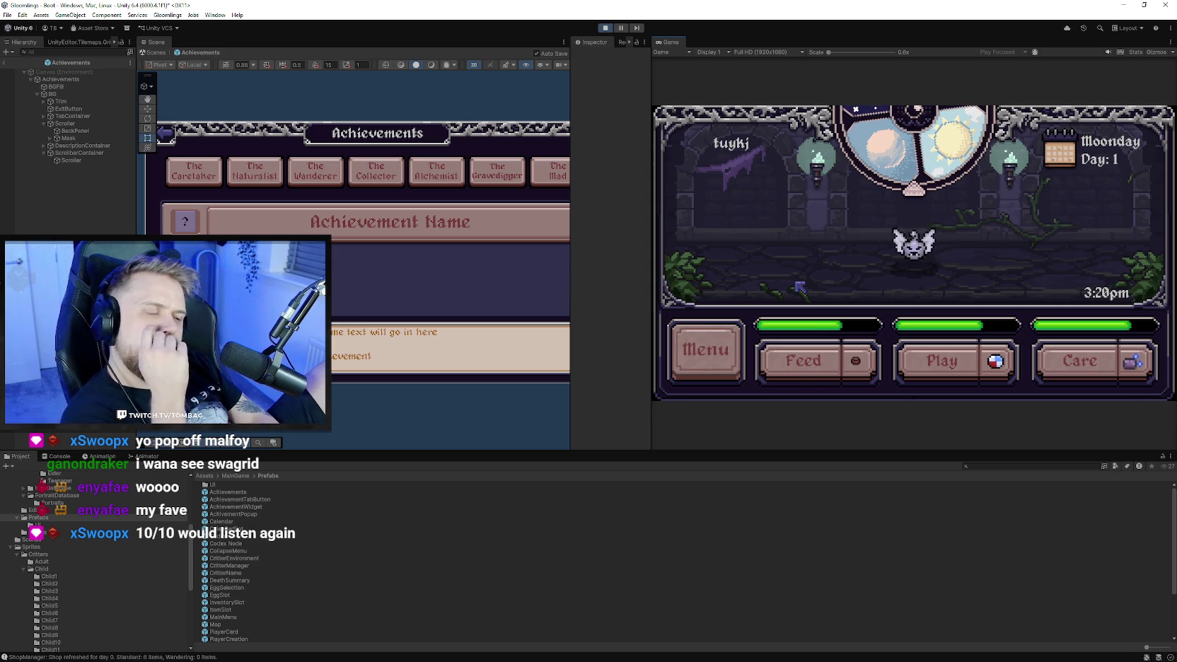
click(1059, 371)
click(915, 372)
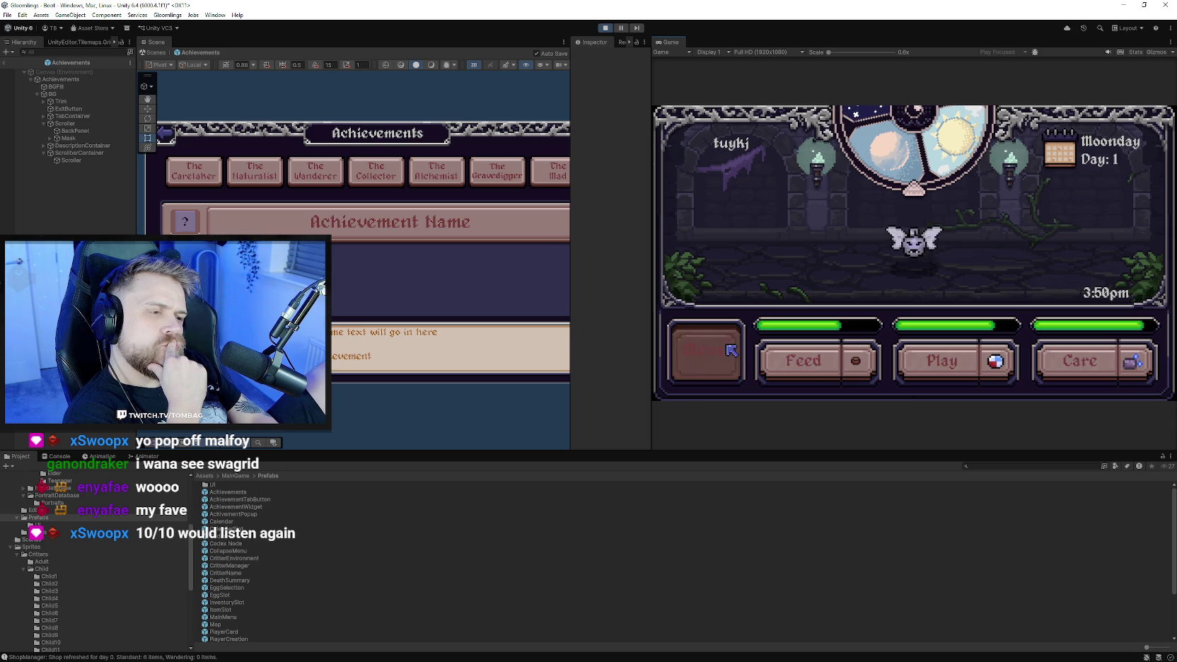
click(705, 350)
click(720, 211)
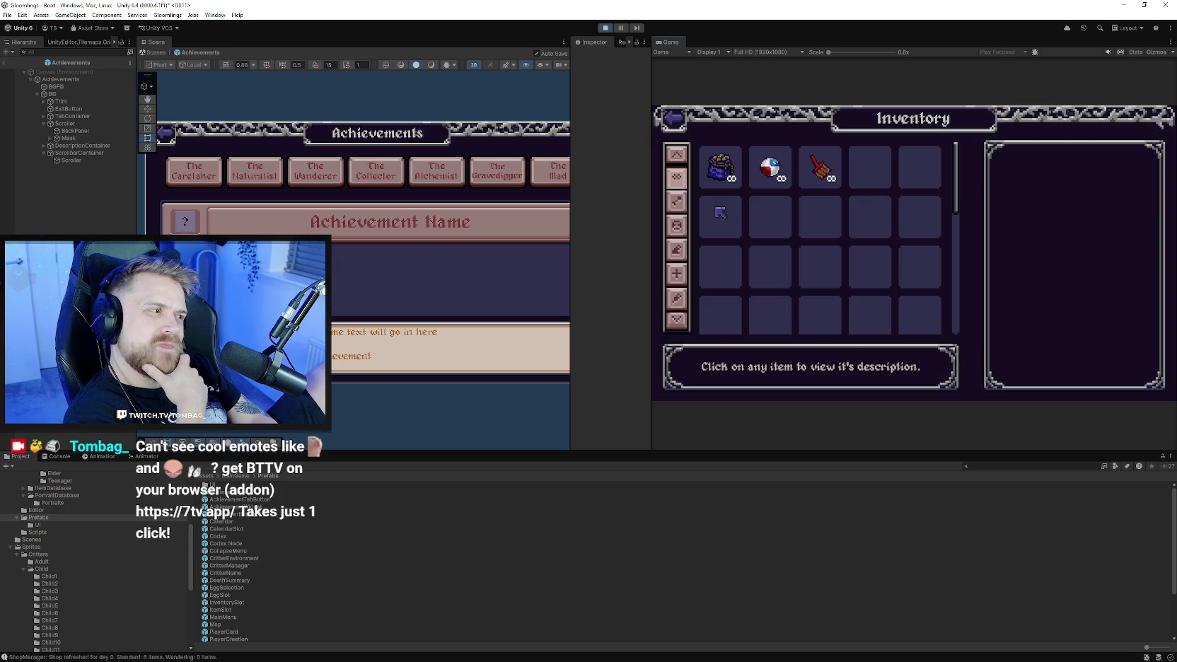
click(725, 176)
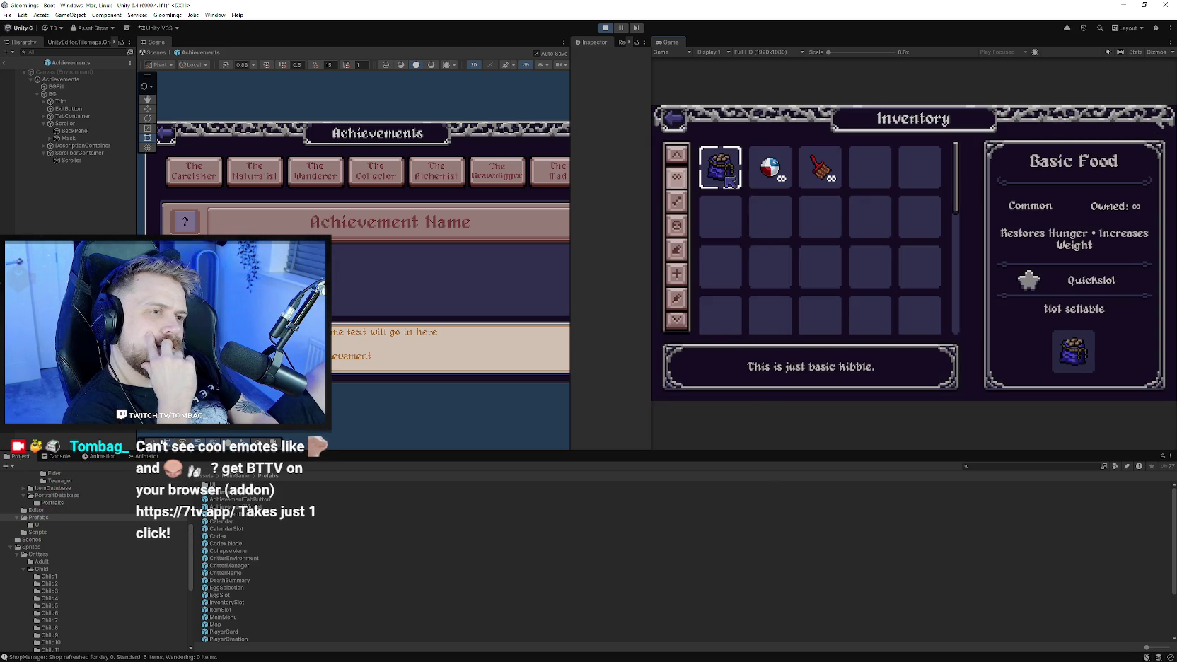
click(781, 177)
click(819, 170)
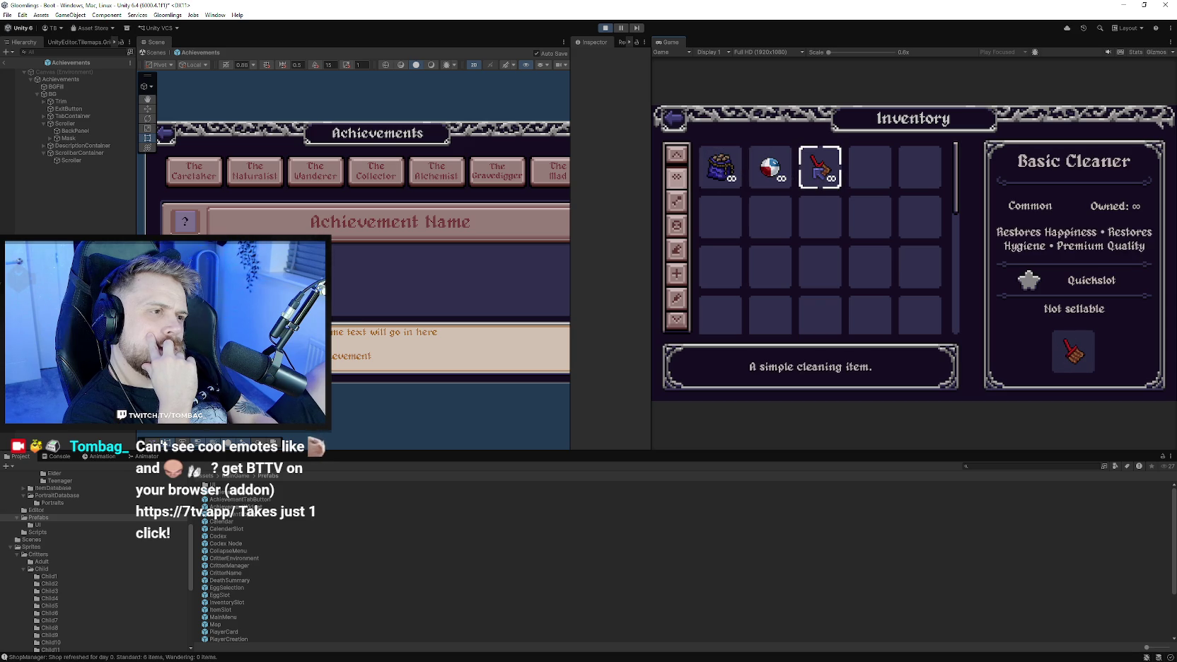
click(723, 171)
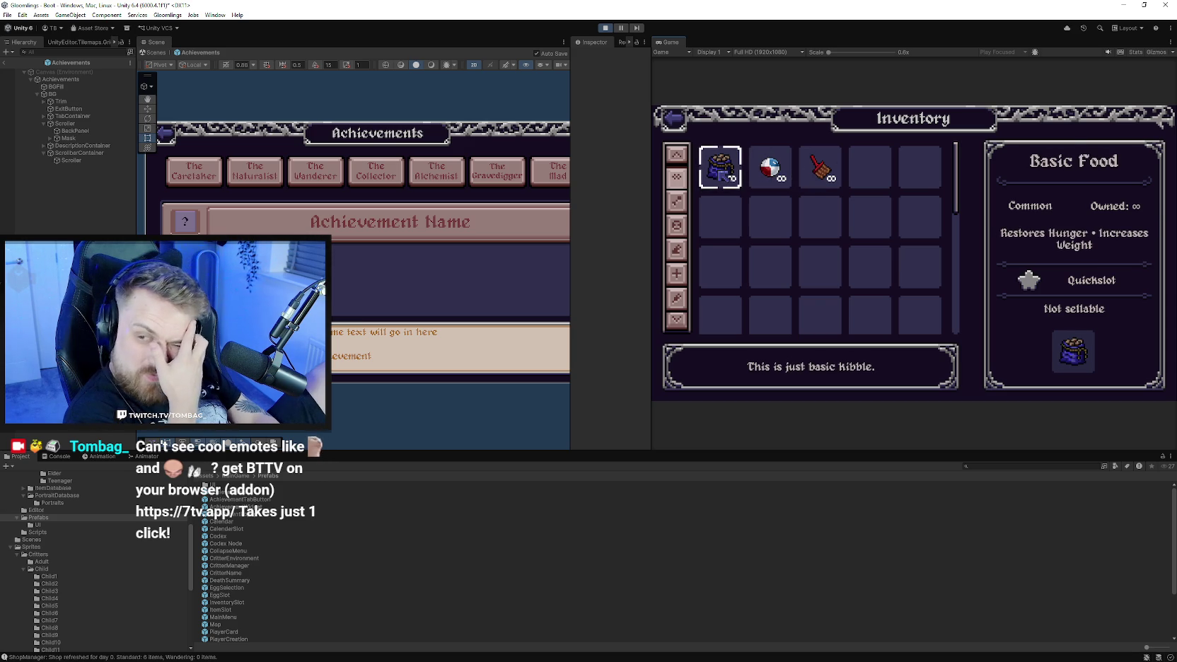
click(723, 171)
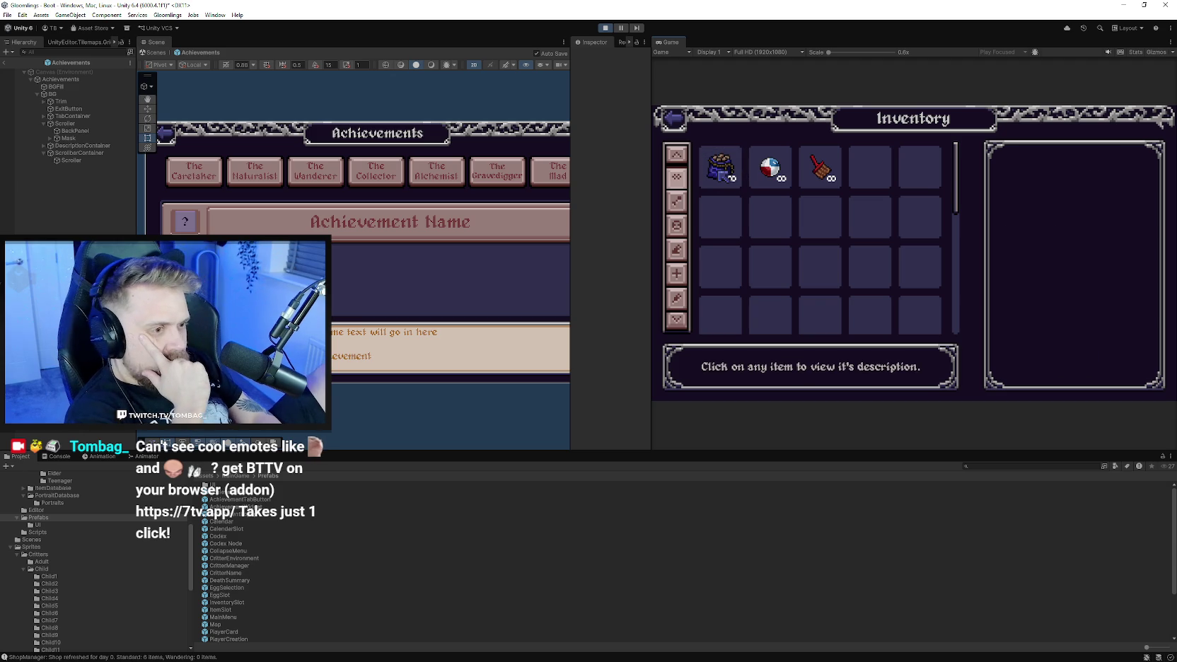
click(723, 171)
click(723, 171)
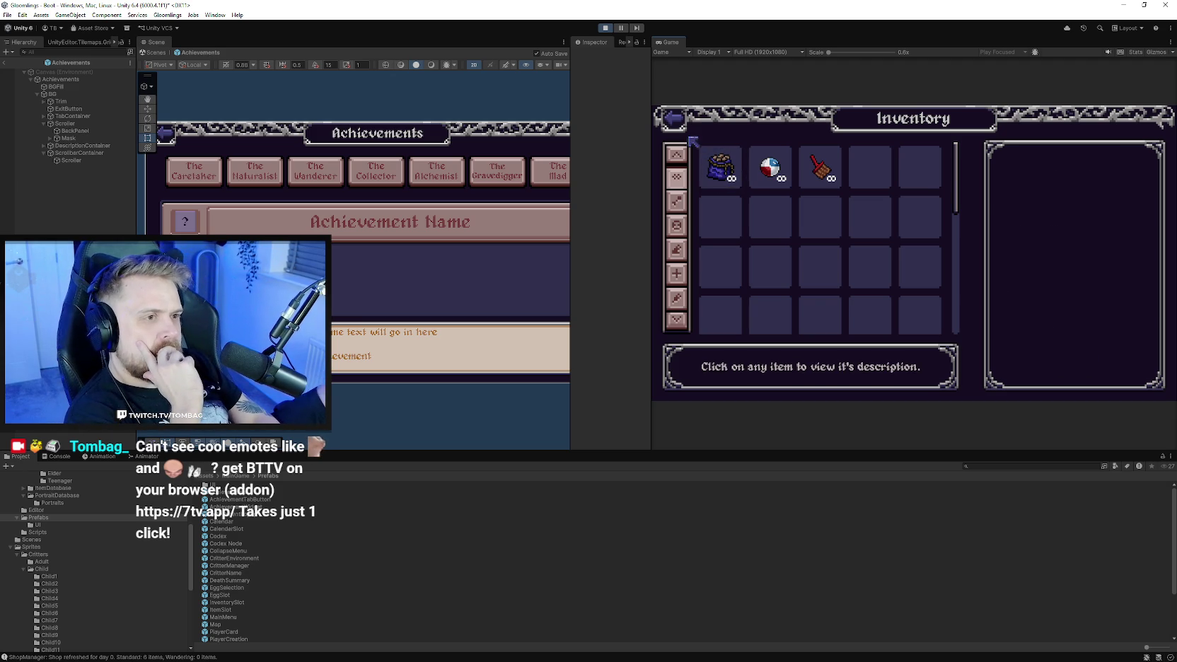
click(673, 118)
click(706, 350)
click(705, 233)
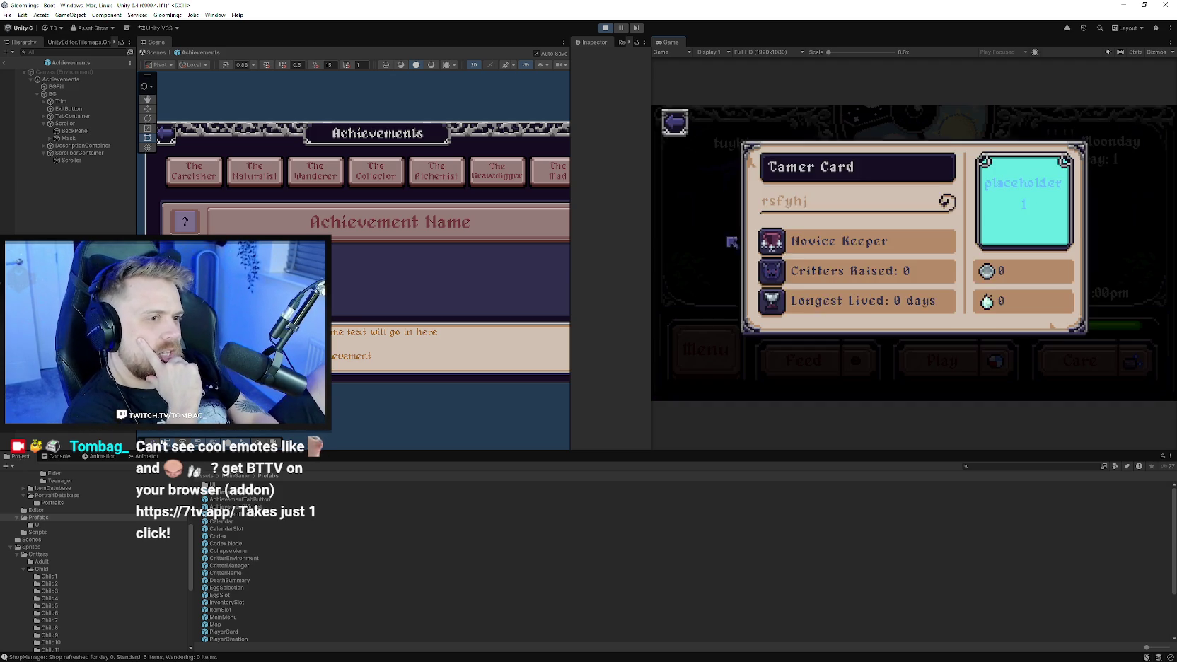
click(685, 119)
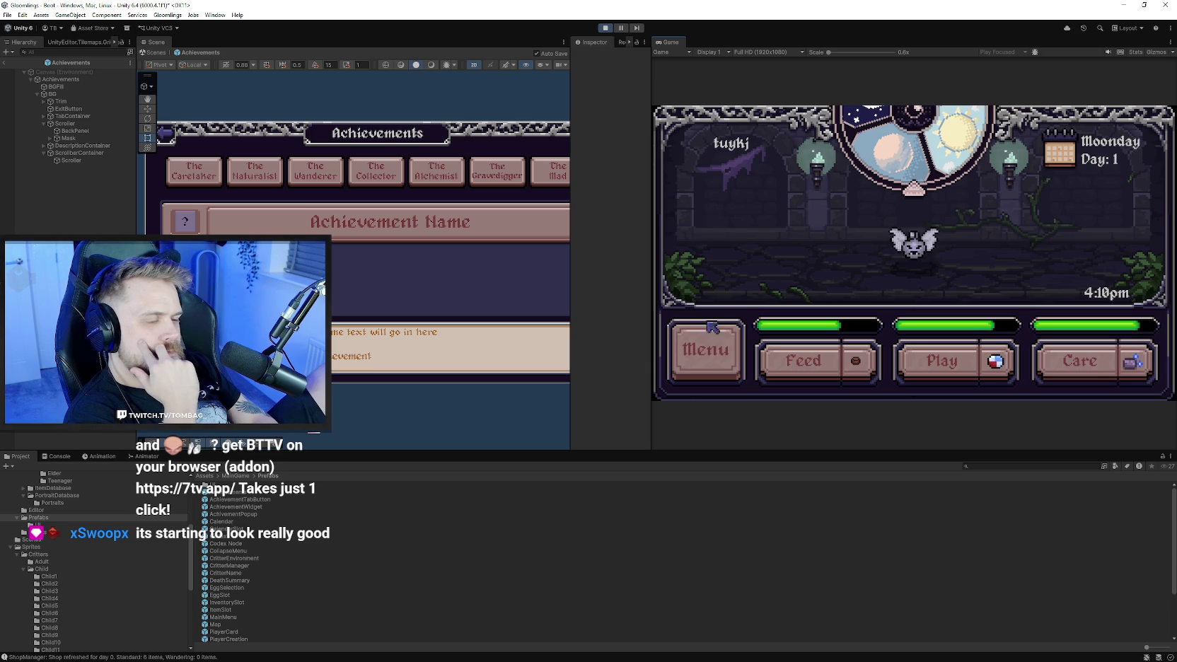
click(706, 354)
click(708, 171)
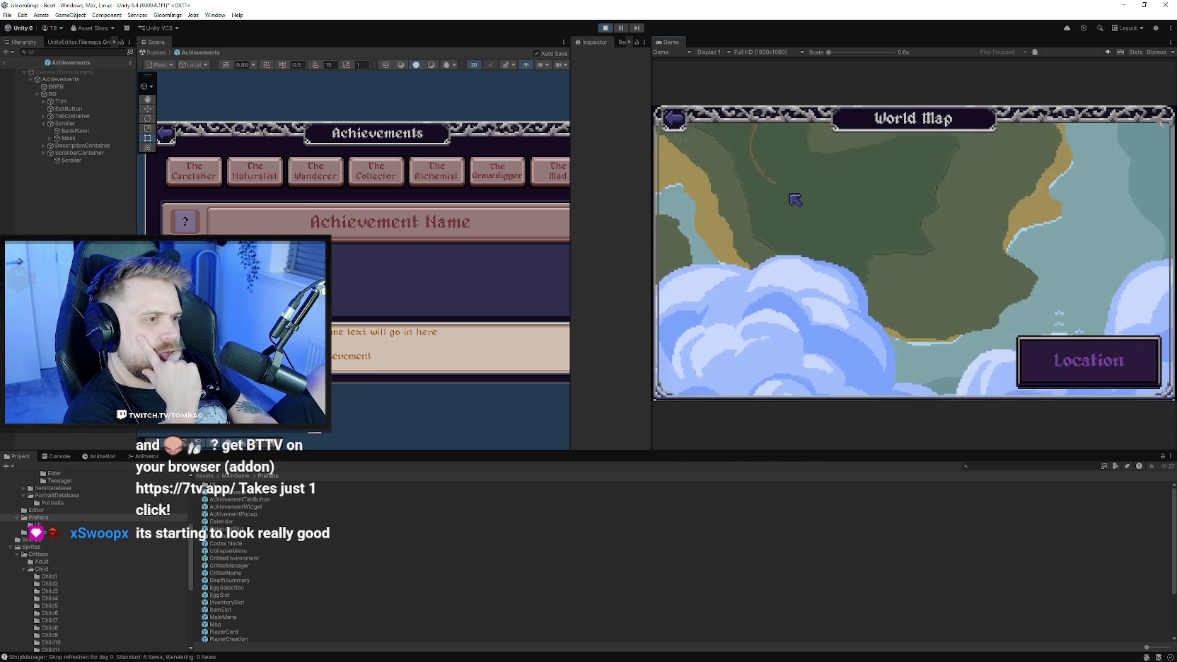
click(706, 350)
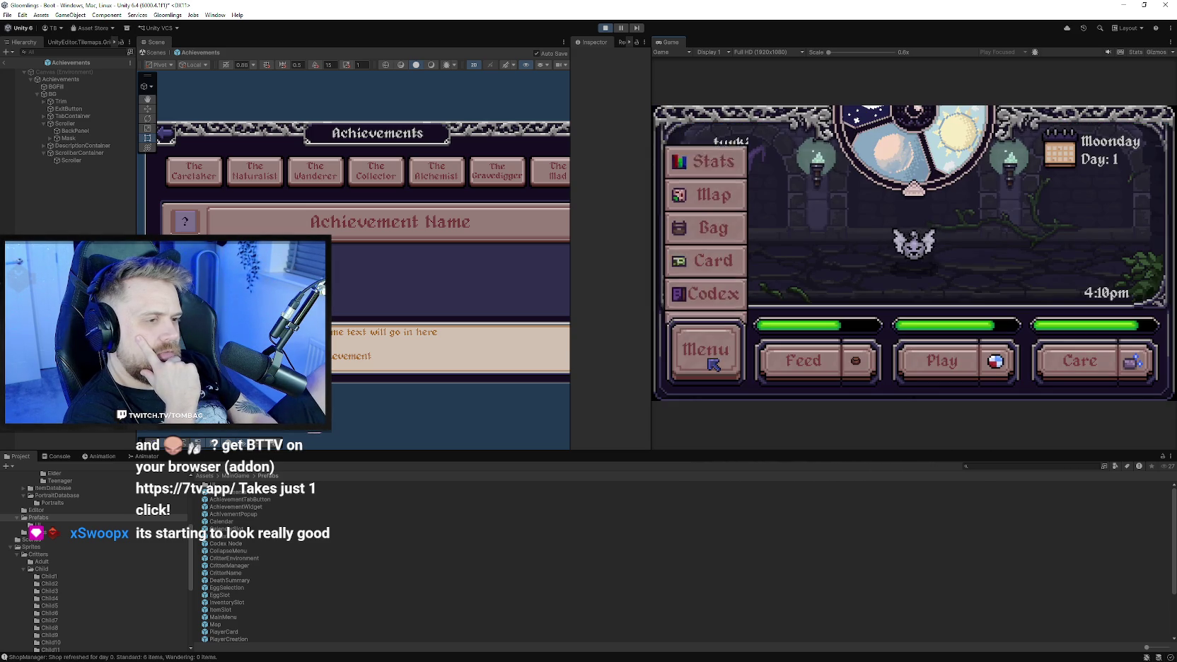
click(713, 265)
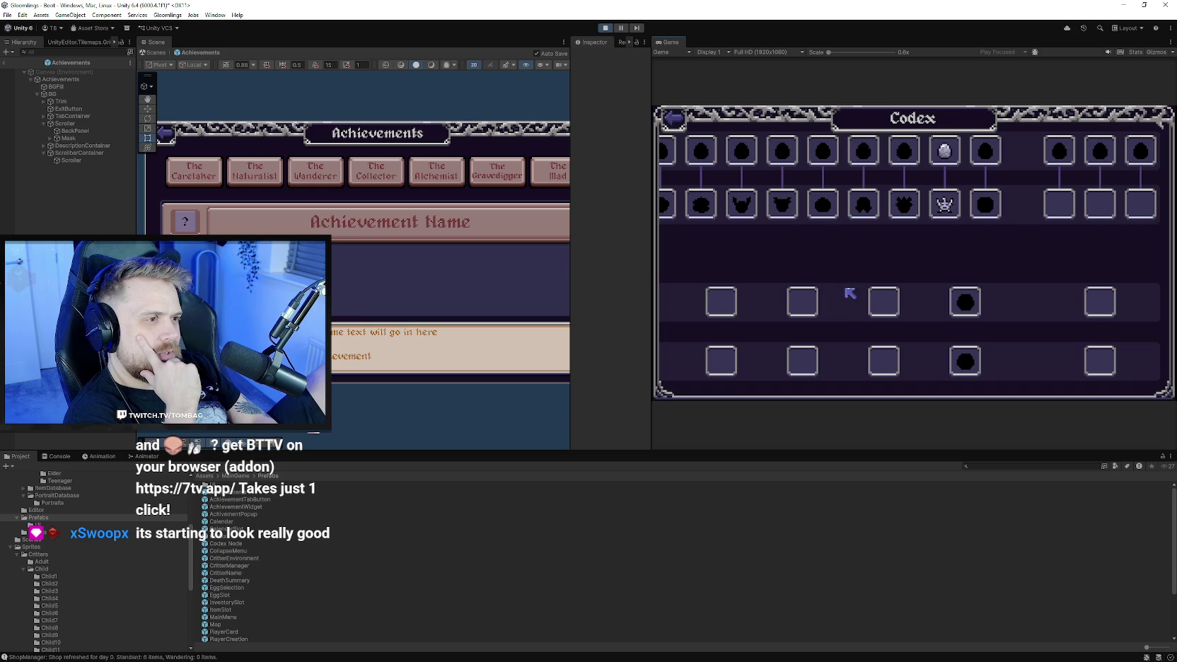
click(945, 209)
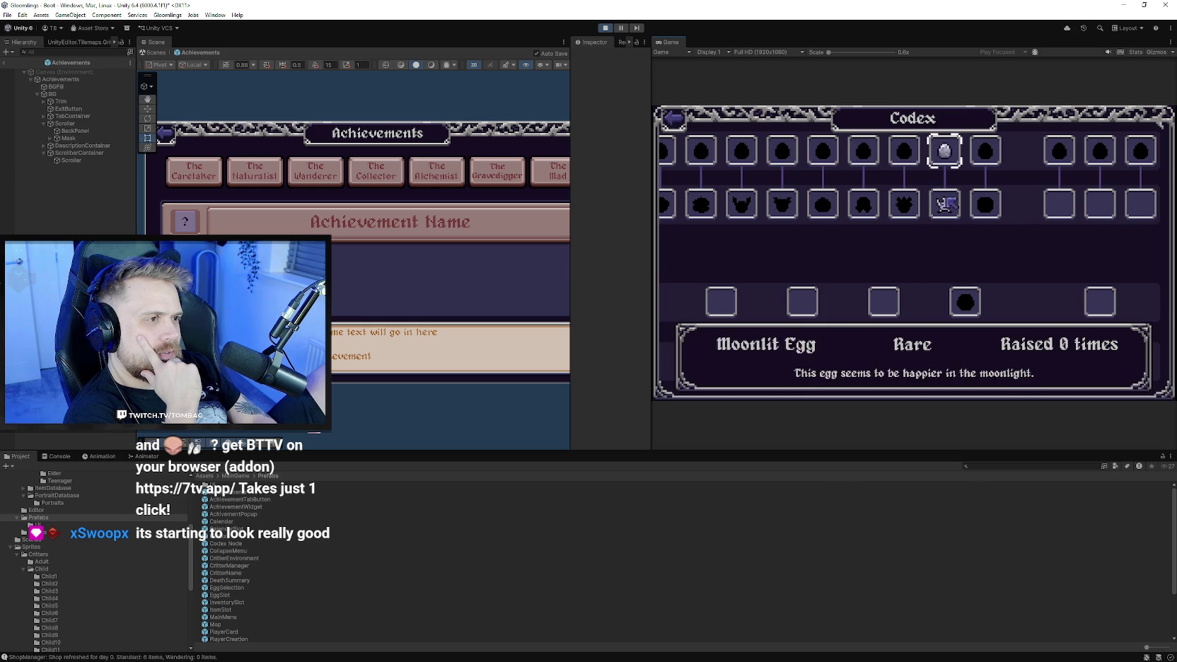
key(Escape)
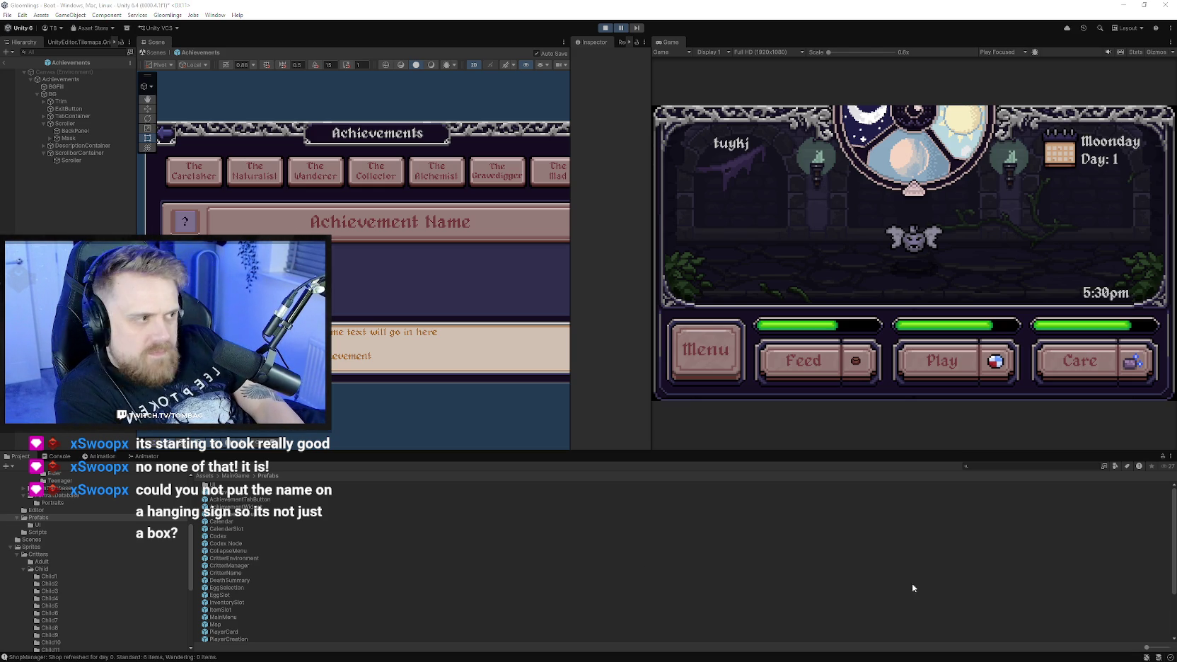
click(872, 438)
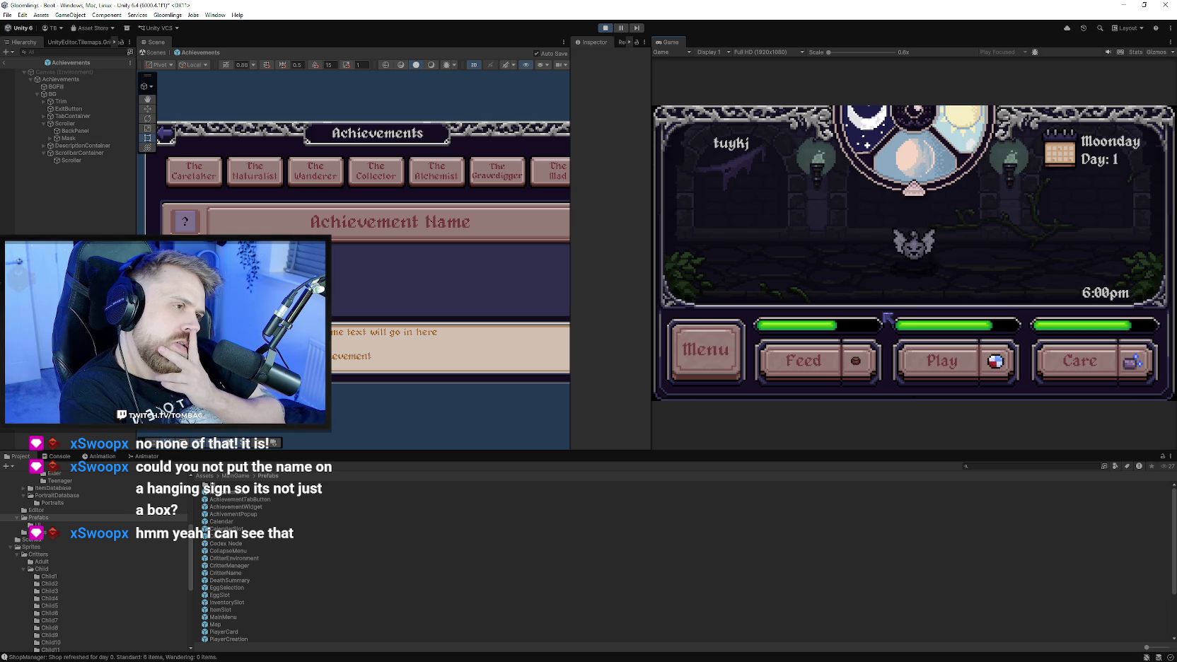
click(716, 367)
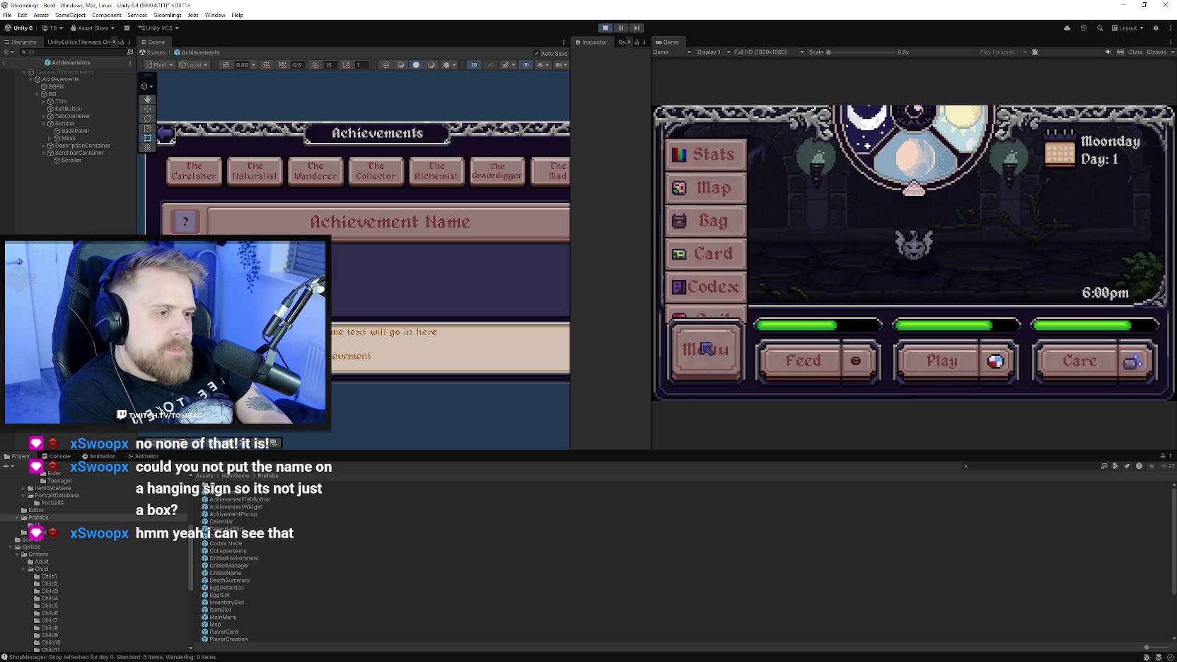
View the Tamer Card, visit the shop via the World Map house, then reopen the World Map.
click(720, 245)
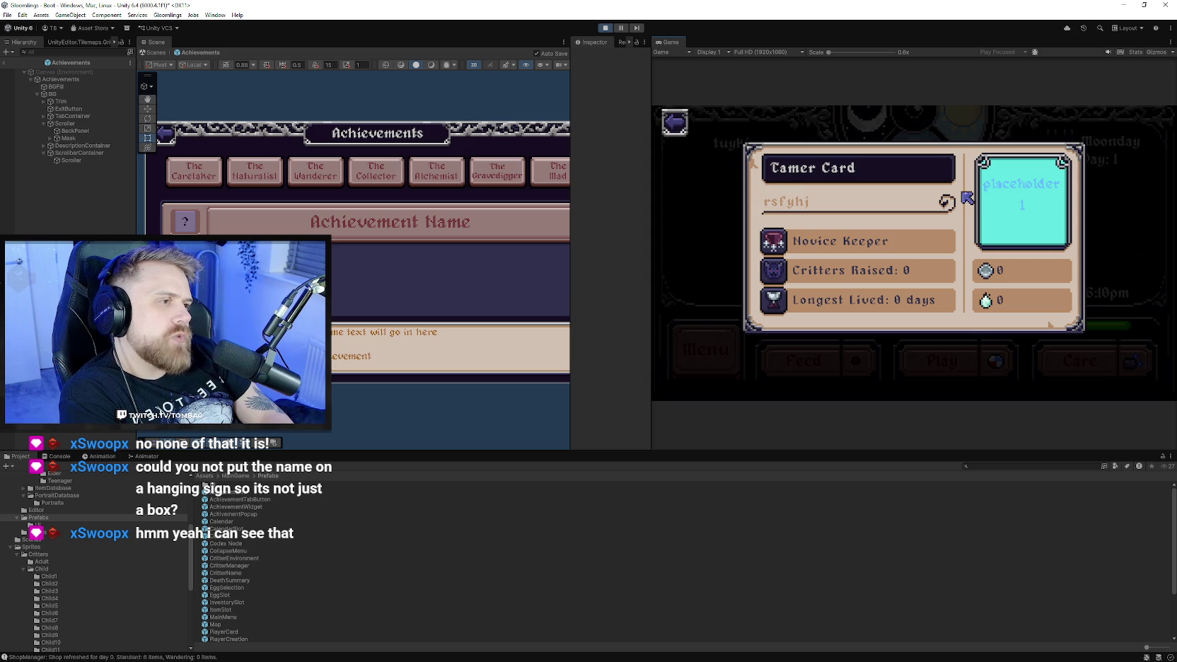
click(678, 123)
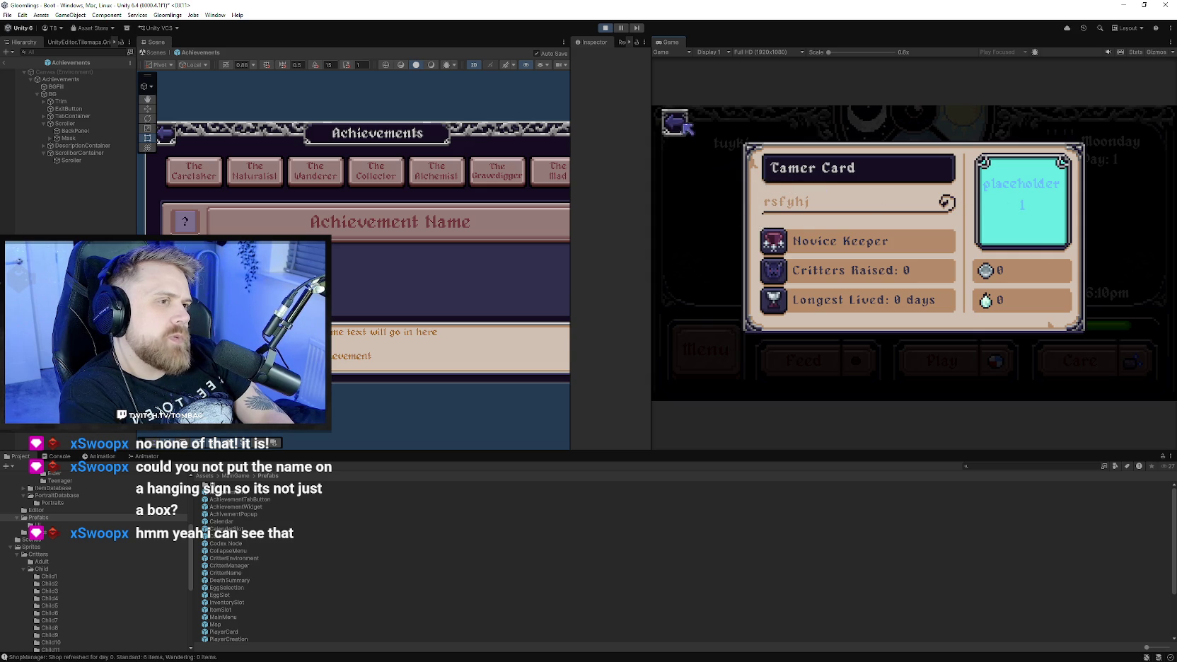
click(737, 160)
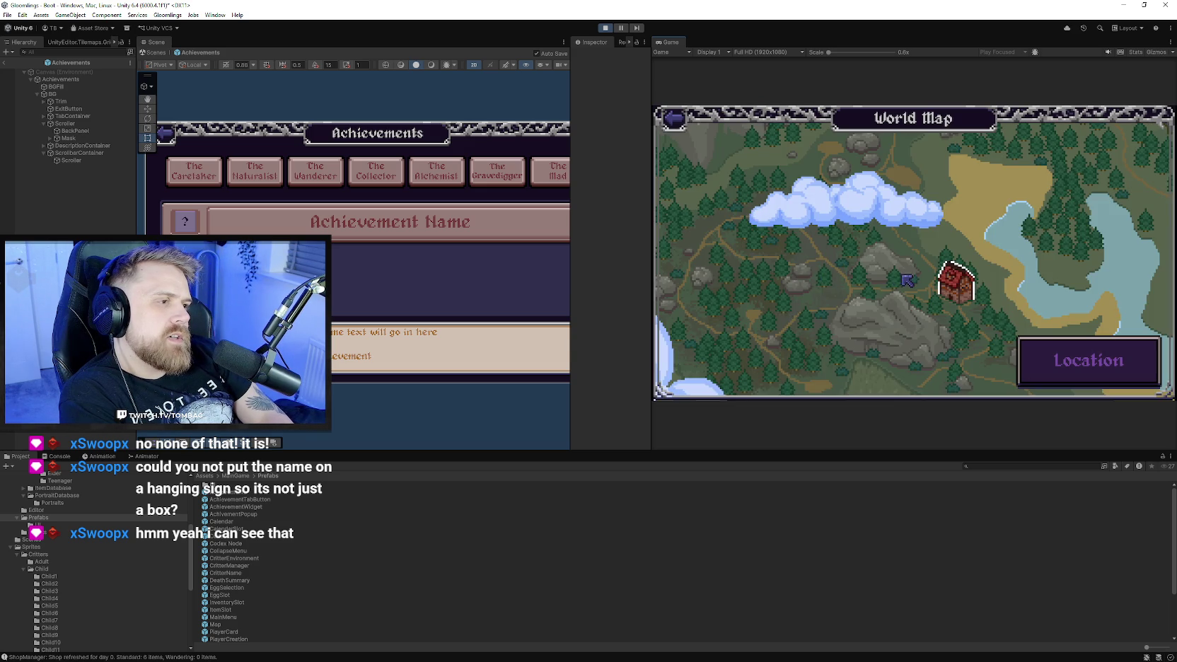
click(877, 242)
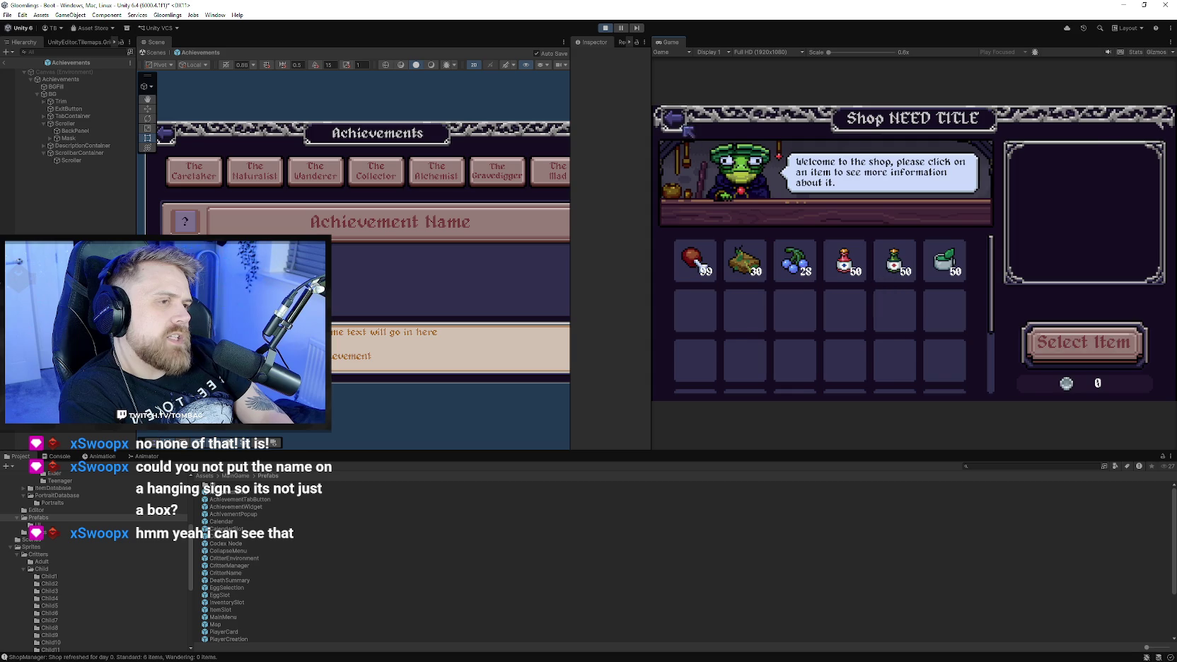
click(692, 139)
click(739, 324)
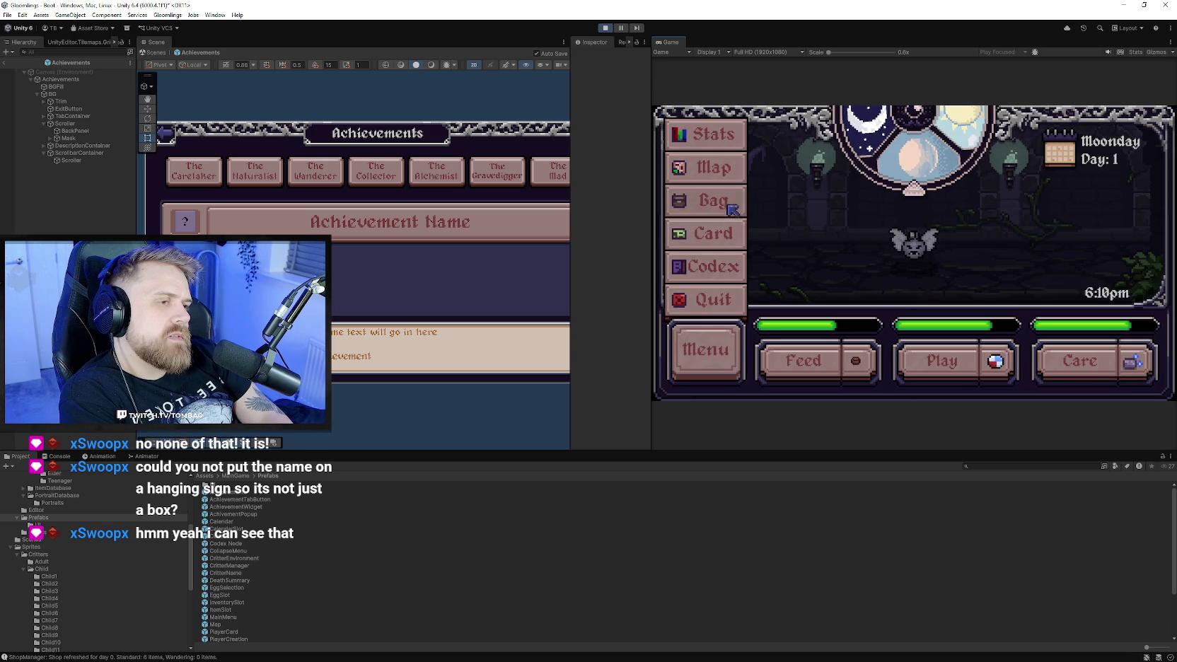
click(743, 180)
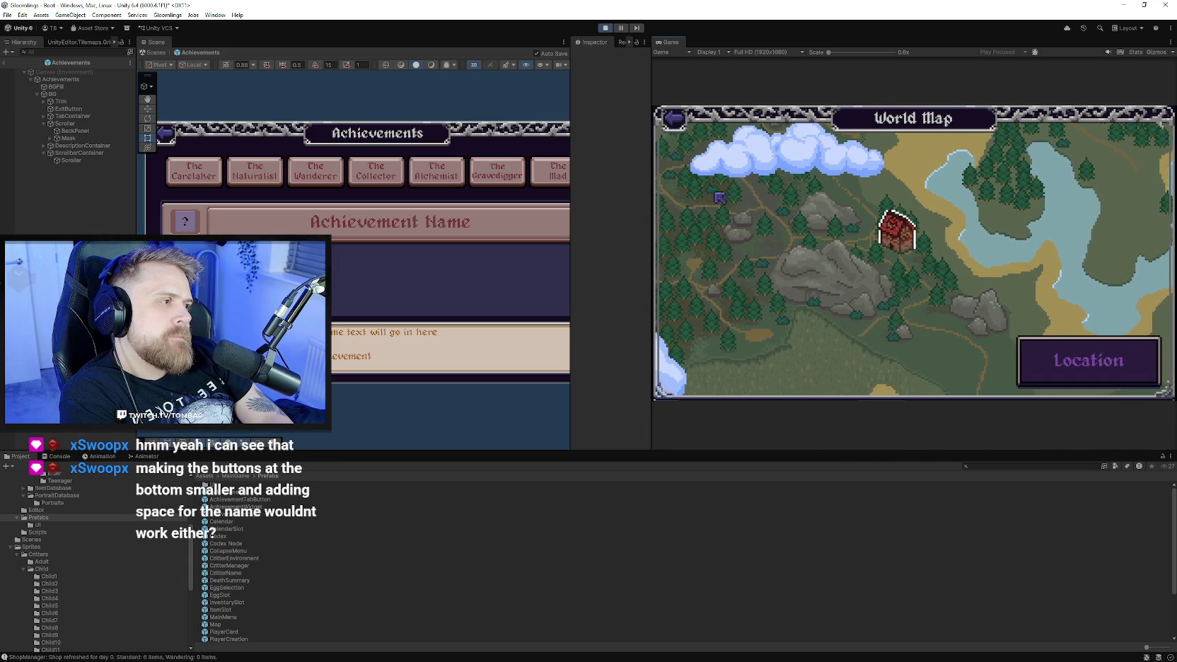
Return from the World Map to the critter room and use Care to clean up the mess.
click(685, 145)
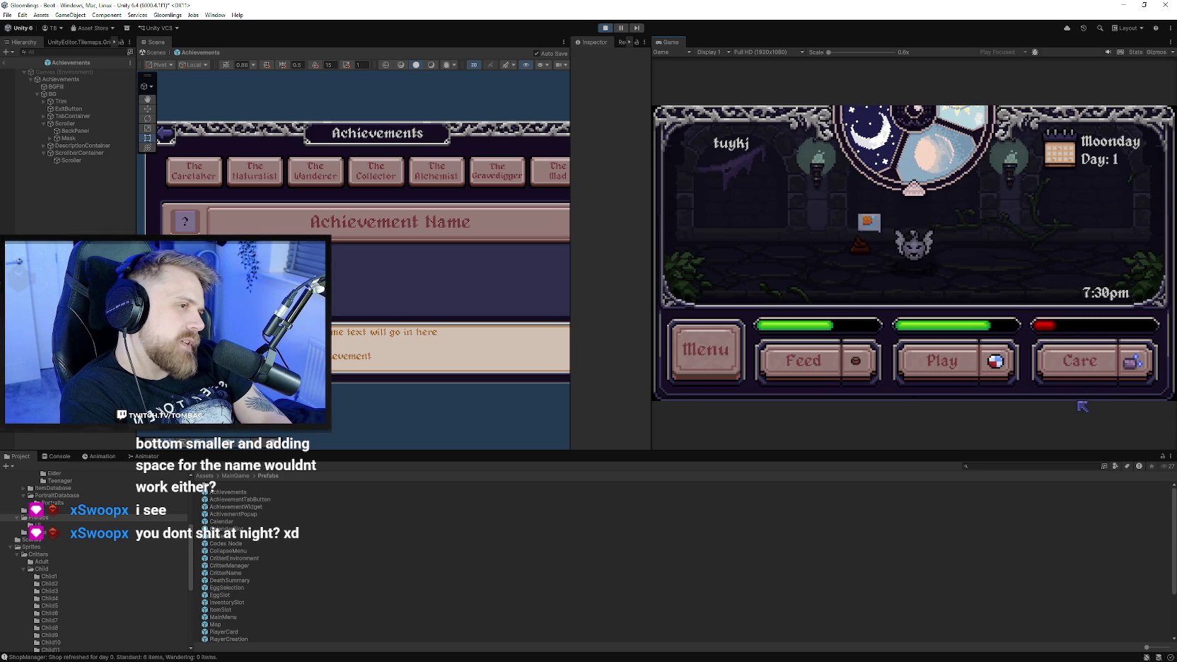
click(1079, 361)
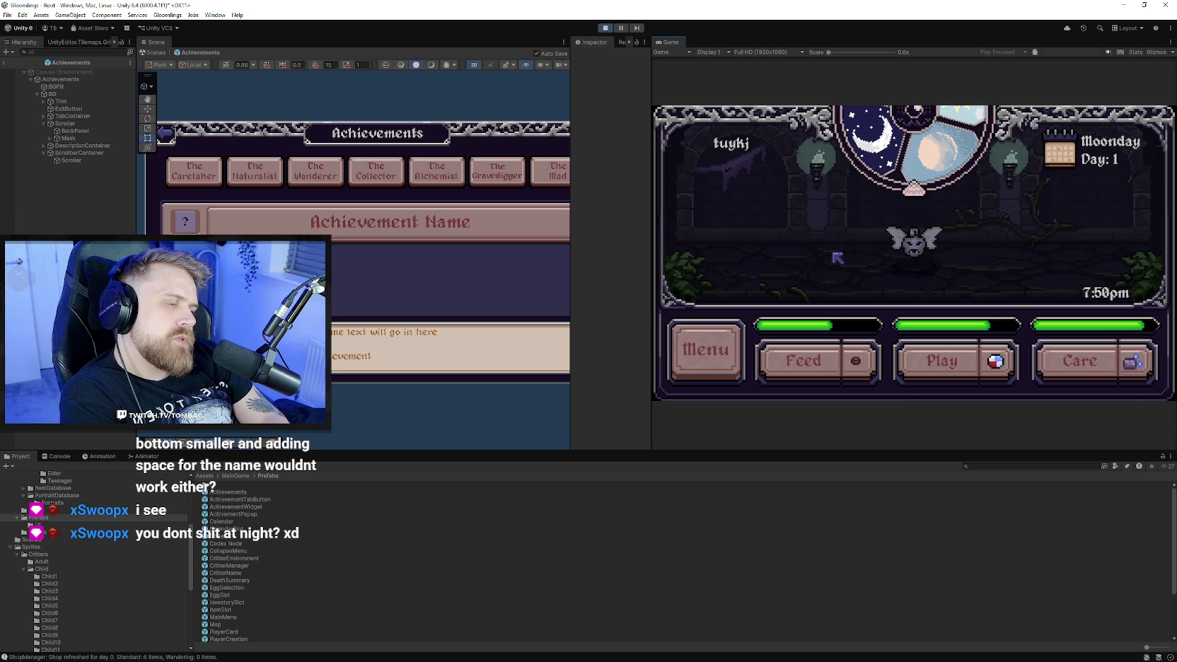
Open and close the Codex screen, then open the Inventory.
click(728, 327)
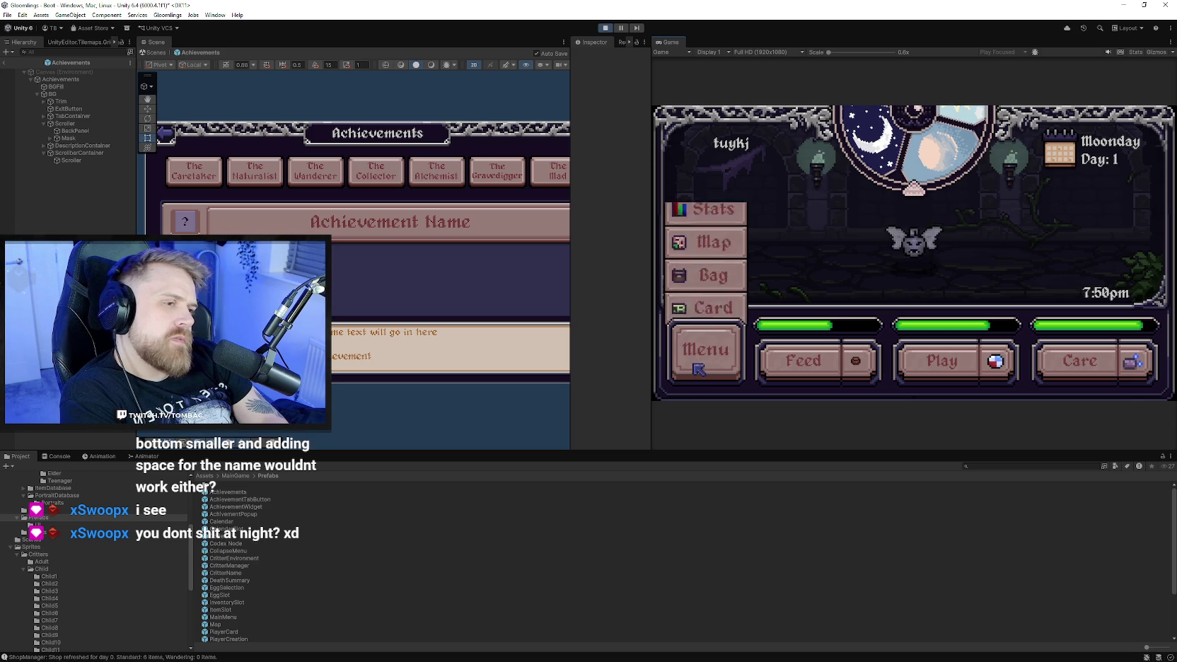
click(739, 268)
key(Escape)
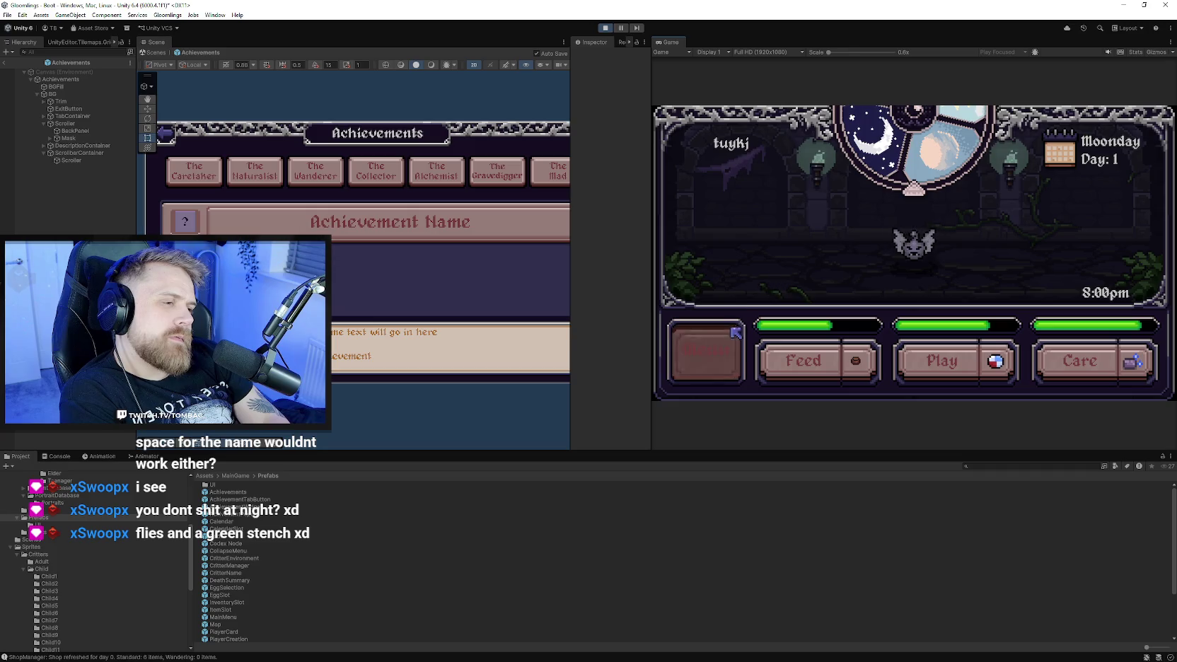
click(735, 333)
click(740, 205)
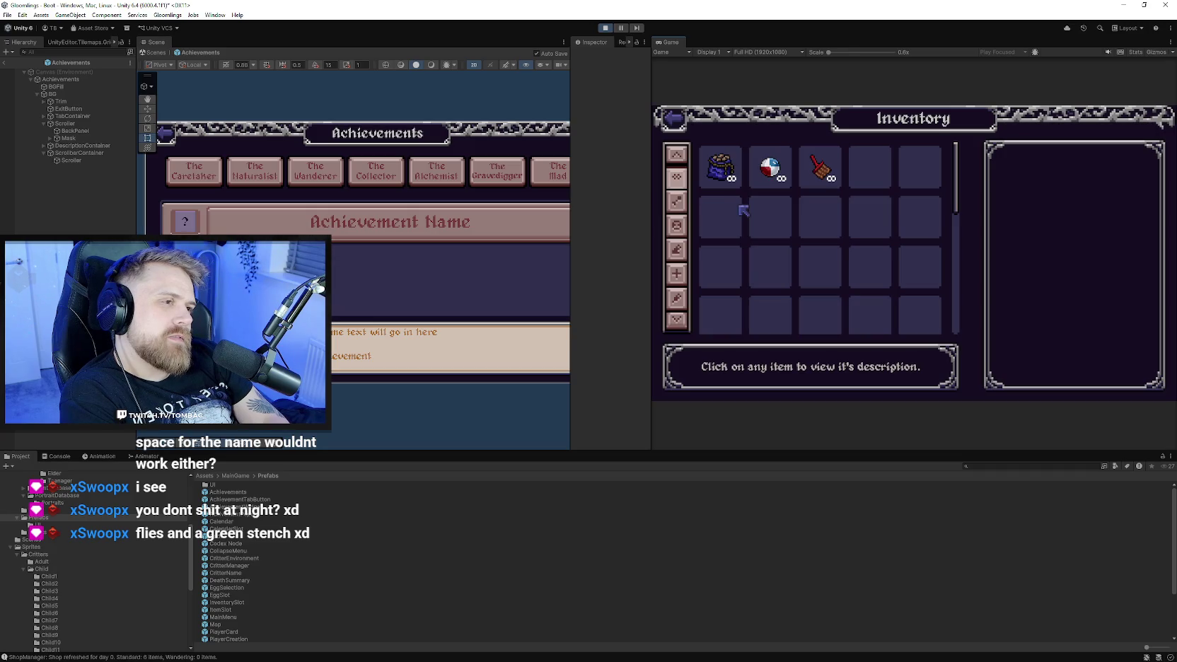
Compare the Basic Food, Basic Toy and Basic Cleaner details, then leave the inventory.
click(821, 168)
click(771, 169)
click(720, 167)
click(732, 207)
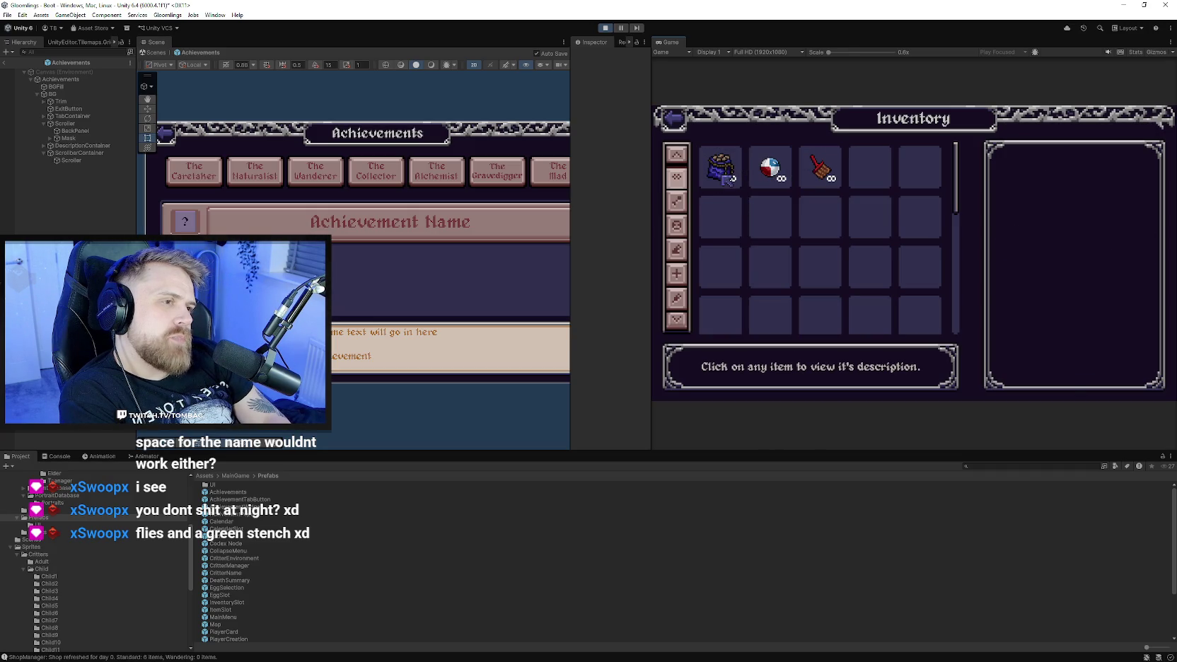
click(820, 170)
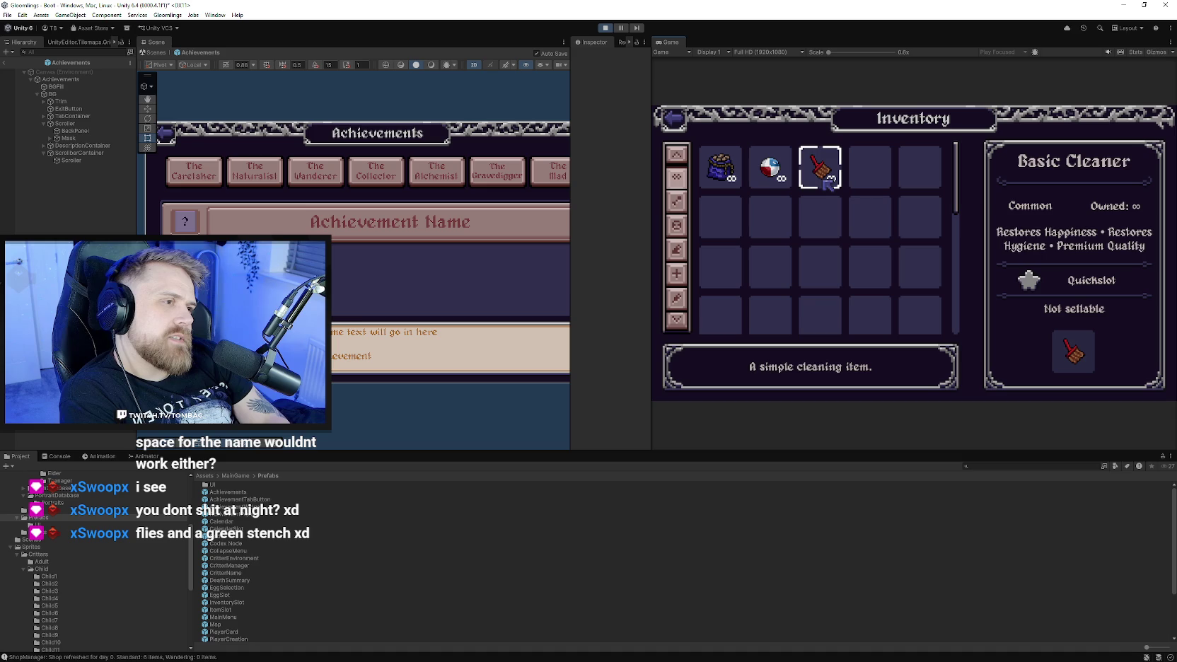
click(735, 181)
click(726, 237)
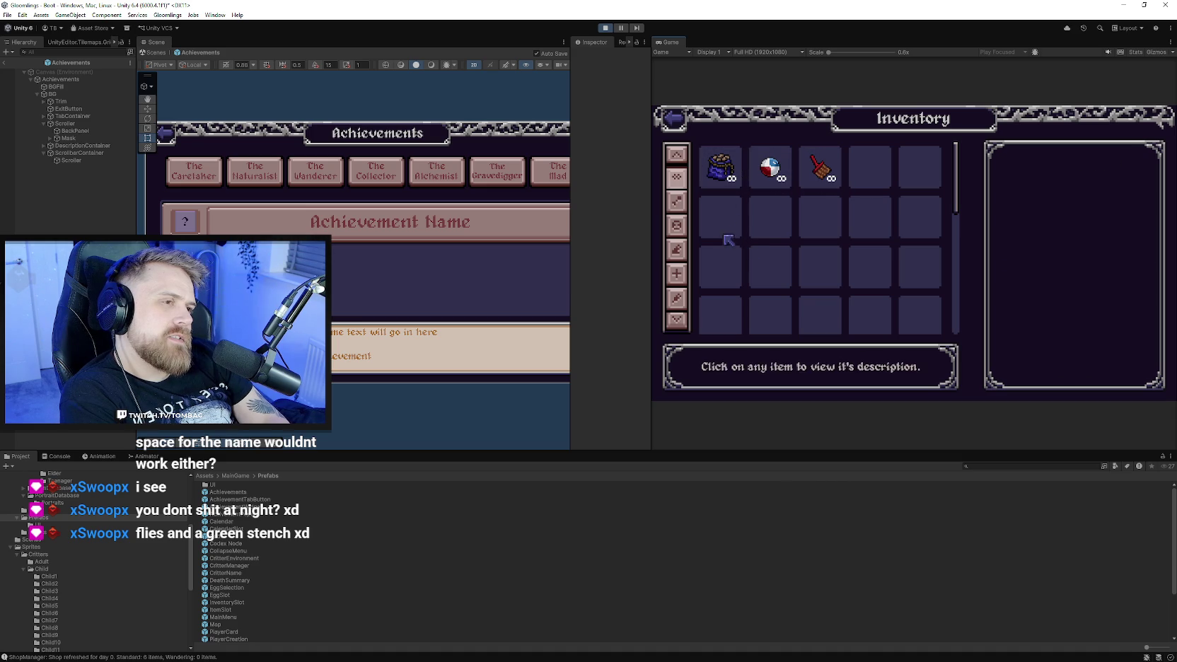
click(727, 185)
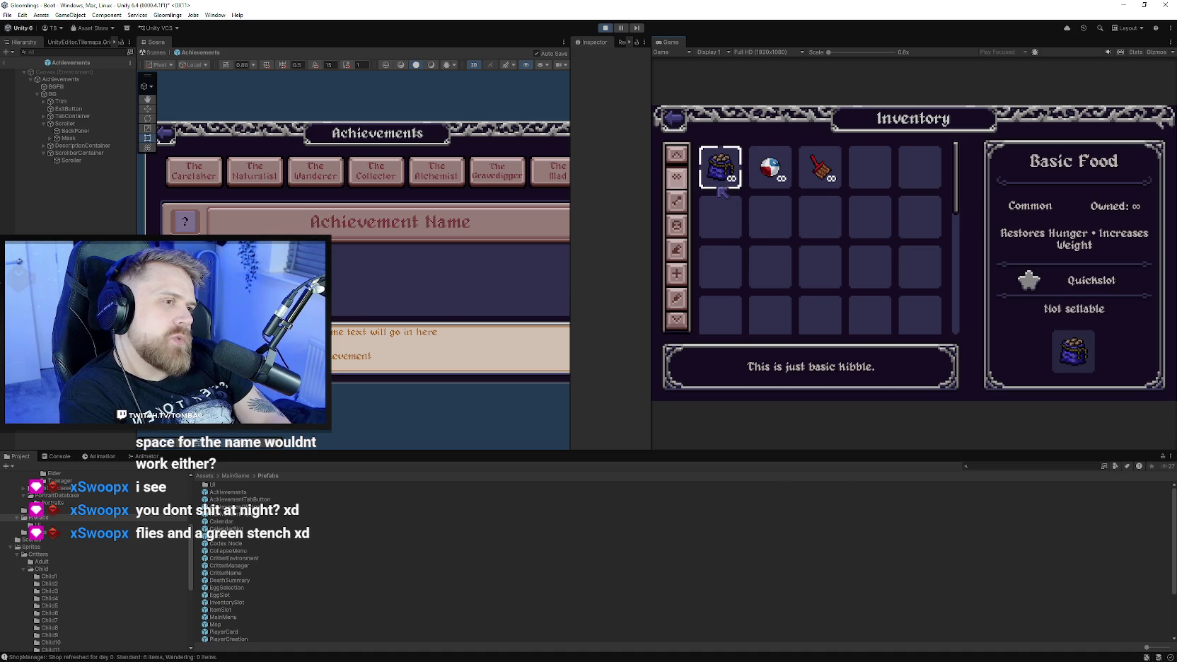
click(769, 168)
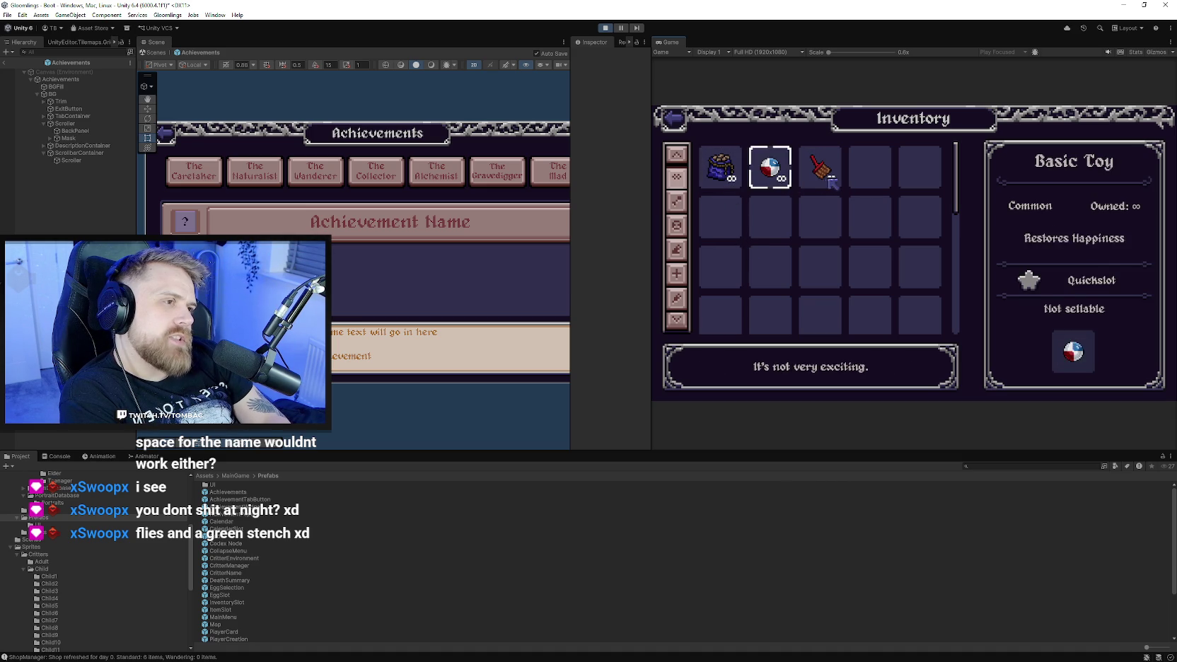
click(821, 170)
click(787, 175)
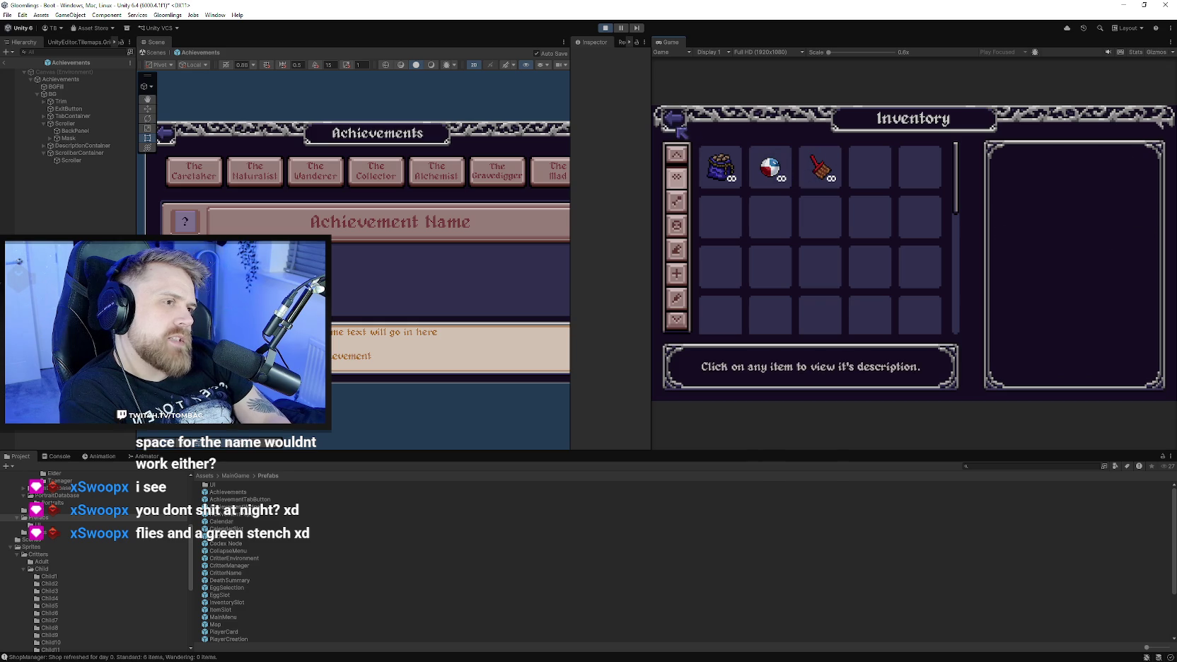
click(824, 171)
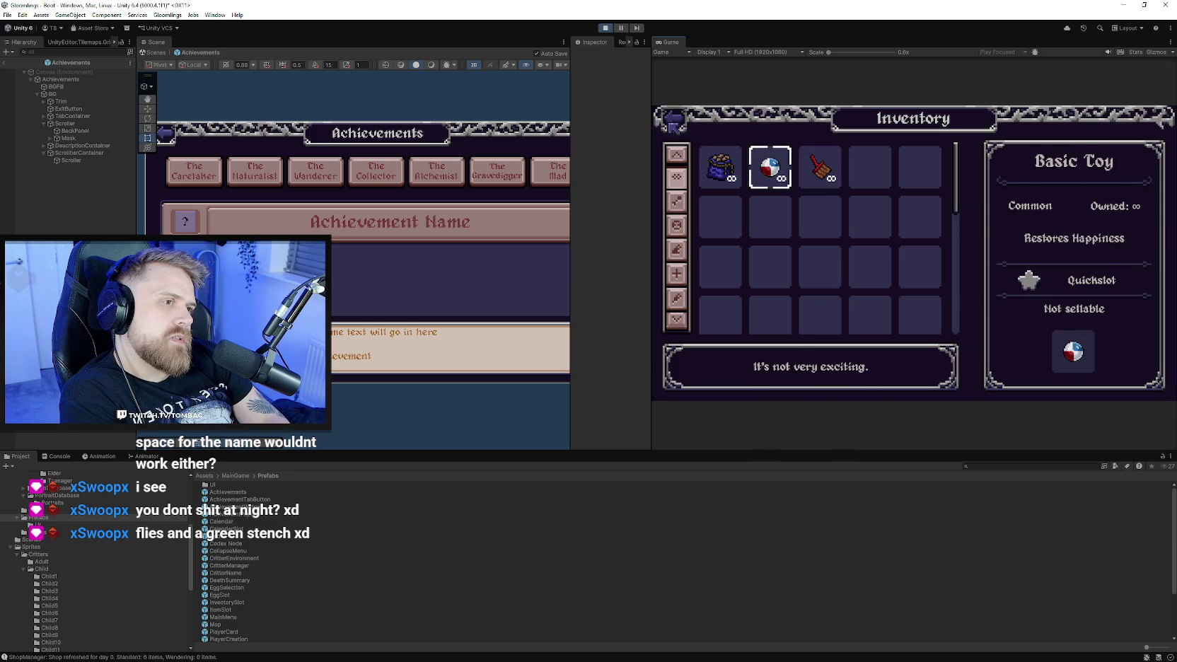
click(674, 119)
Open the Critter Stats screen and close it.
click(735, 354)
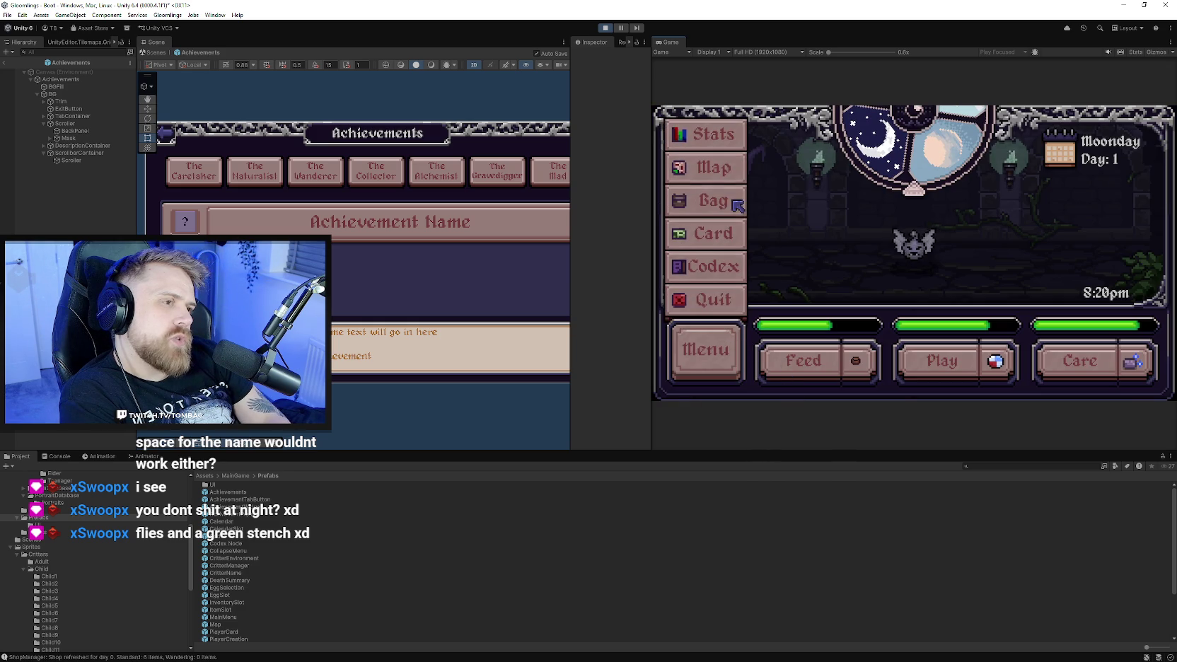
click(732, 145)
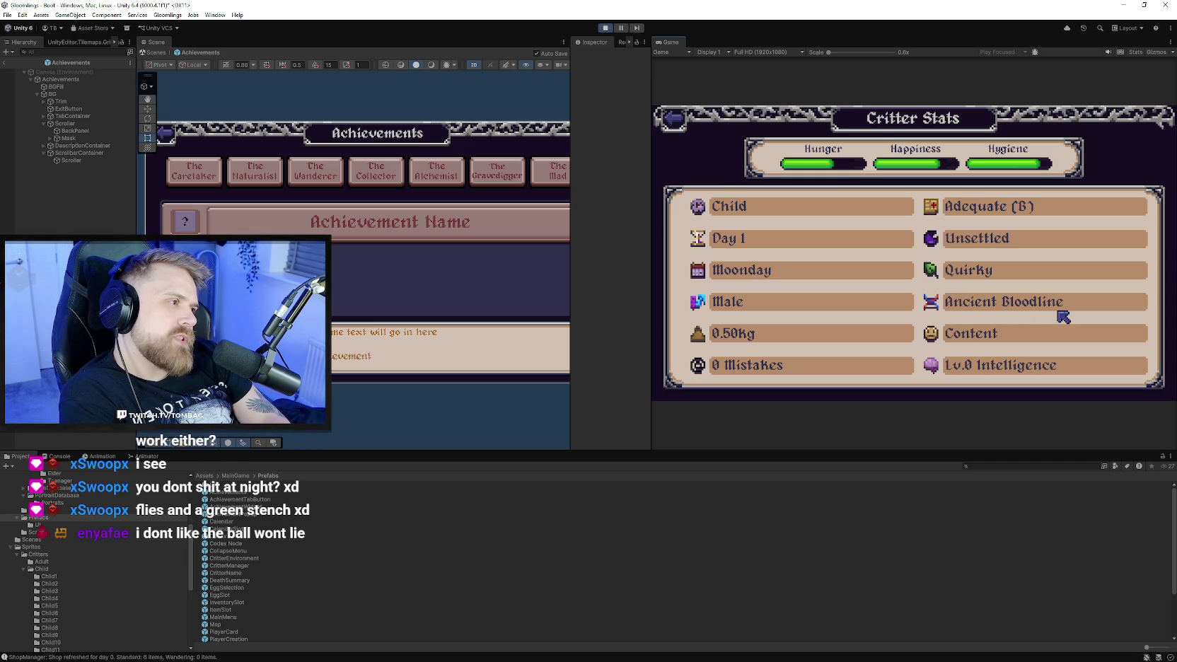
click(688, 126)
Reopen the Inventory and switch between the Basic Toy and Basic Cleaner details.
click(692, 356)
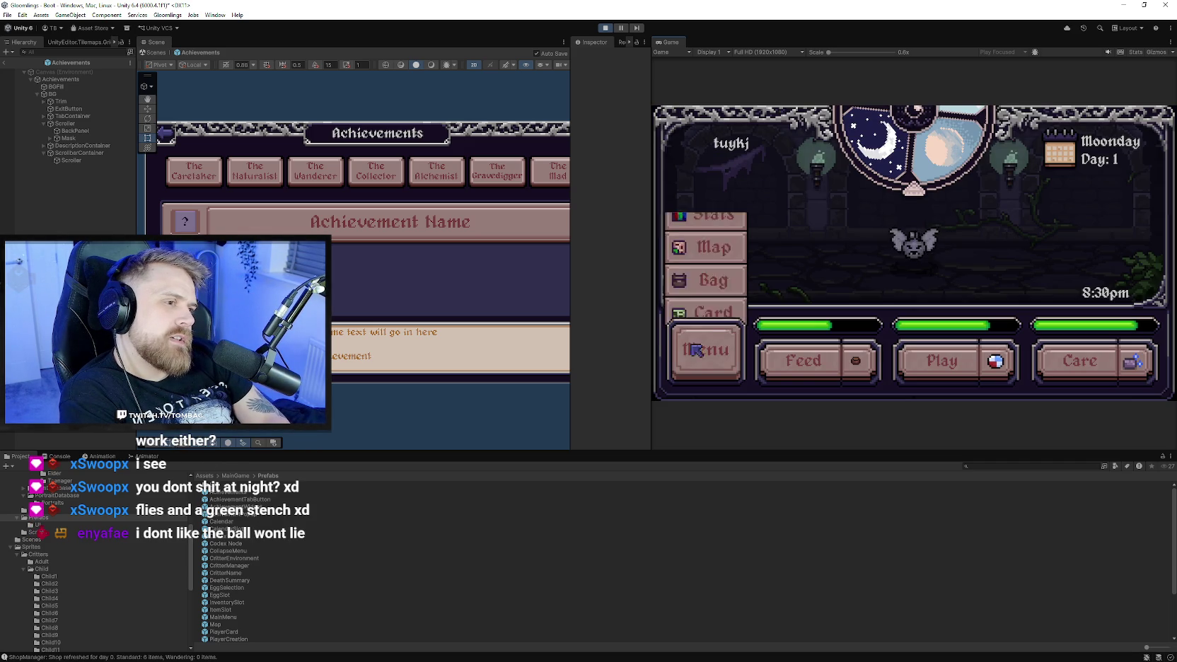
click(739, 205)
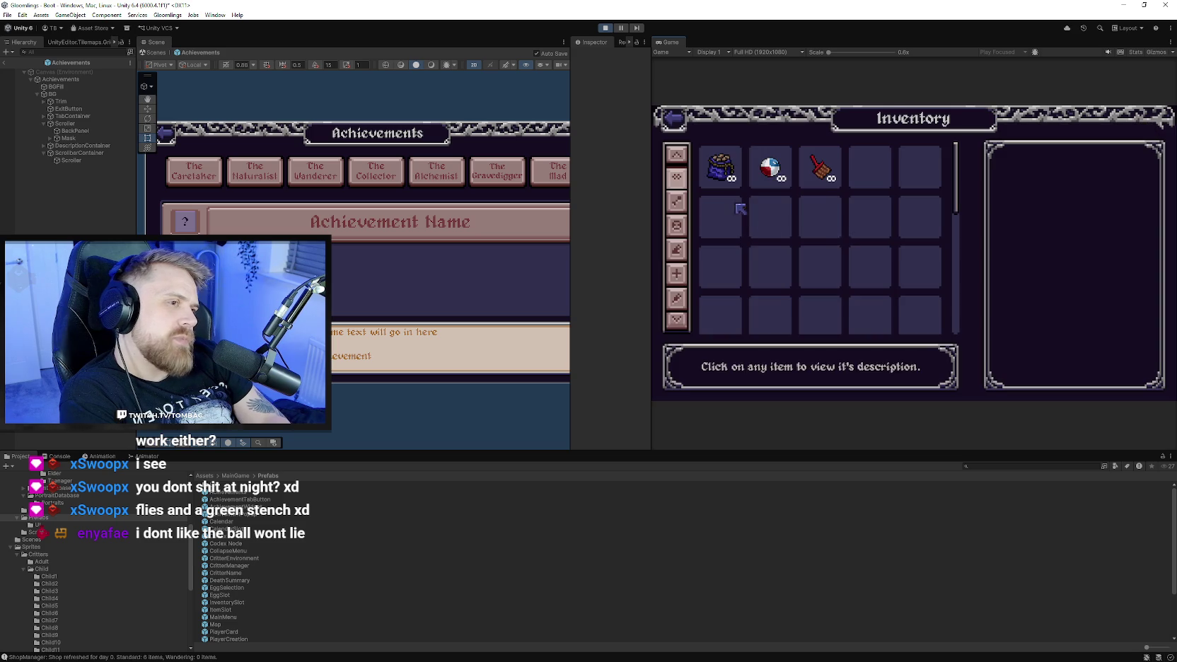
click(772, 170)
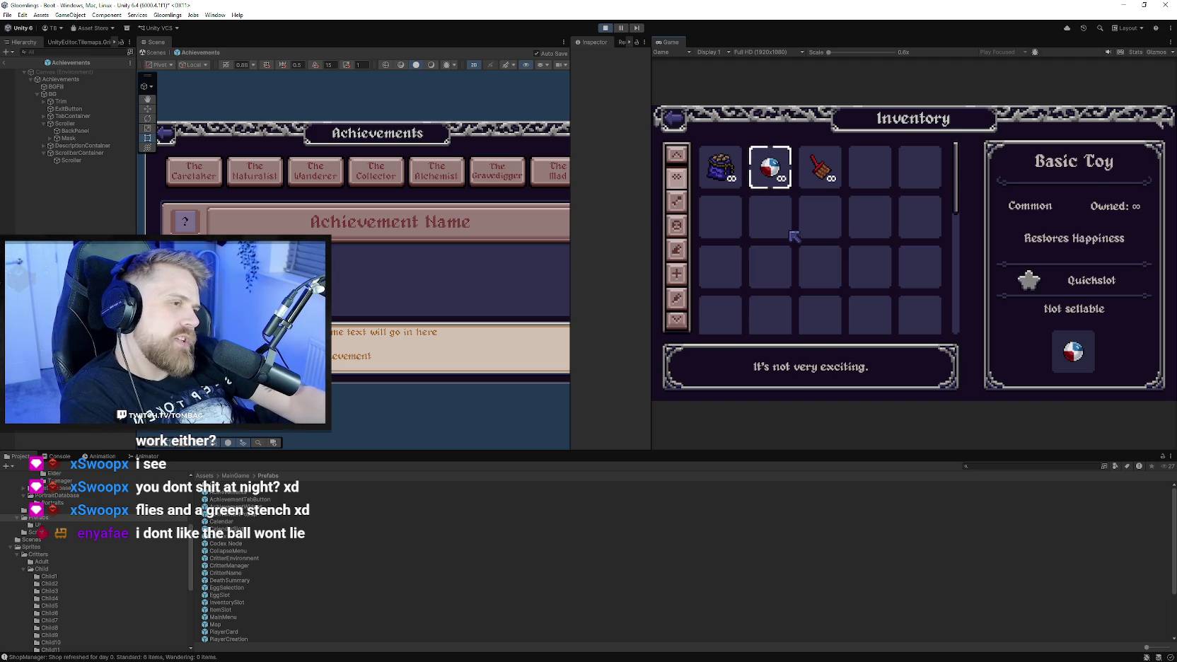
click(775, 171)
click(827, 171)
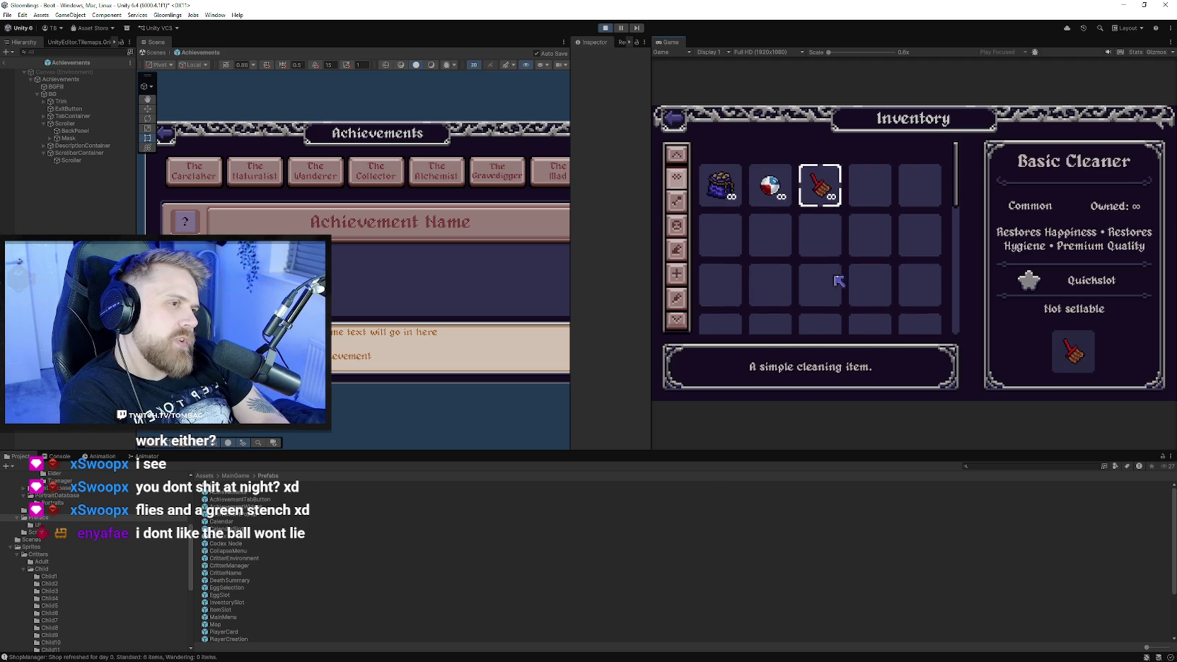
click(778, 172)
click(820, 168)
click(771, 168)
click(820, 168)
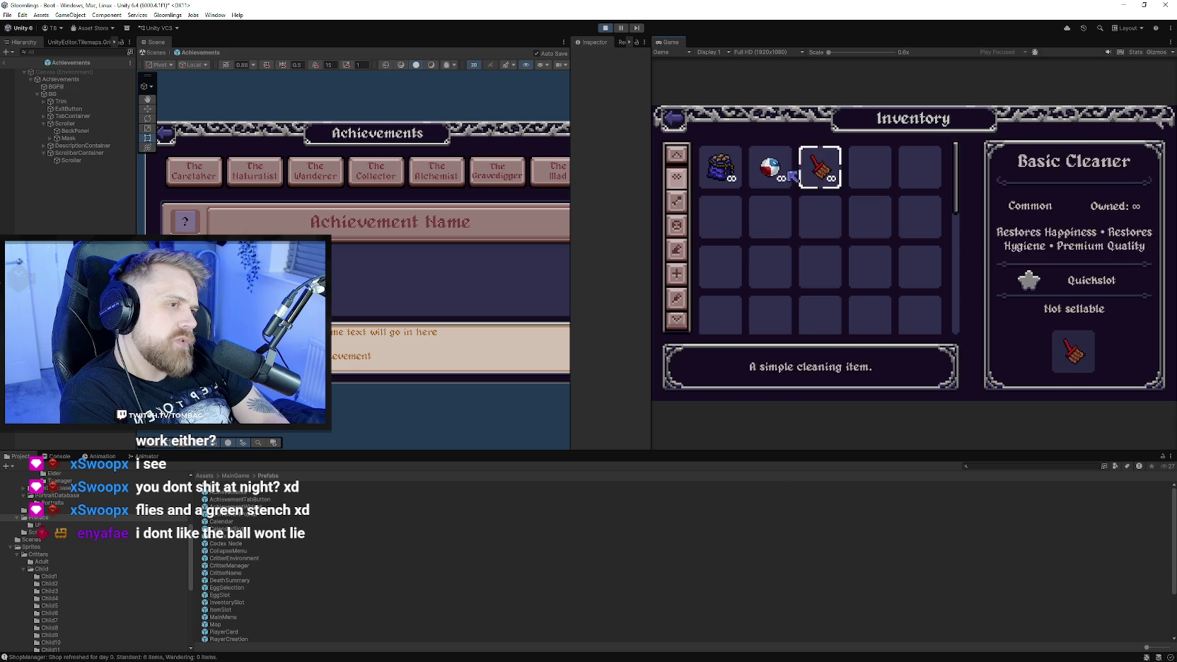
click(773, 169)
click(771, 173)
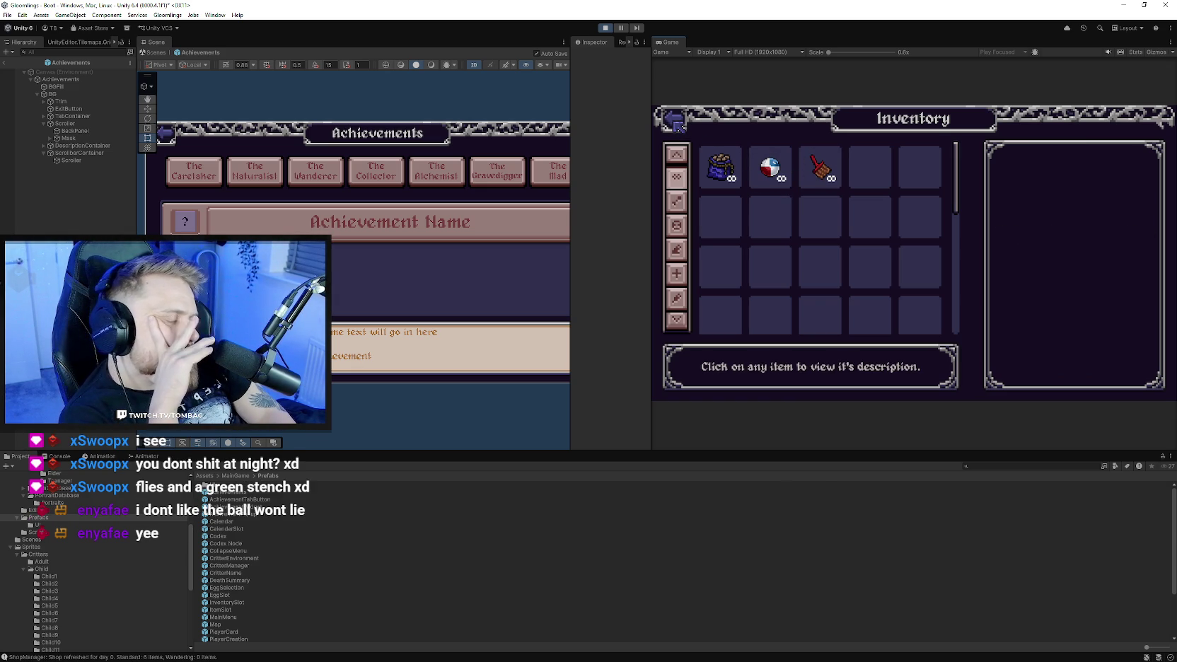
click(827, 174)
click(774, 173)
Exit the inventory, show the F1 debug stats overlay, and revisit the Inventory once more.
click(675, 122)
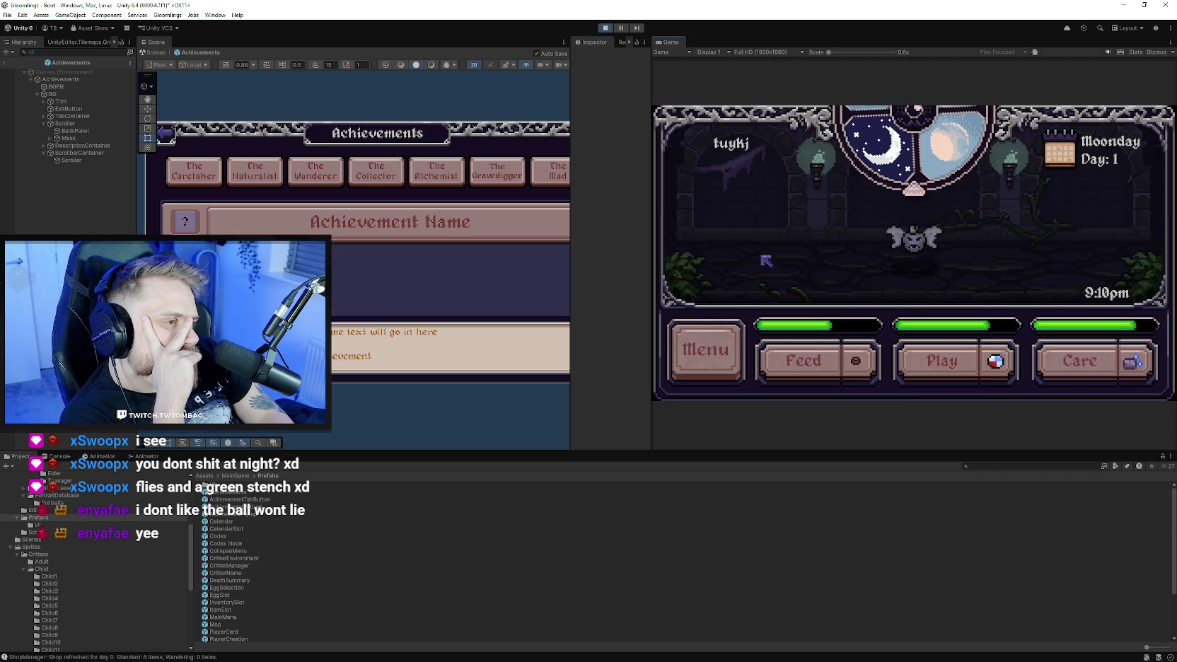
click(735, 354)
click(735, 354)
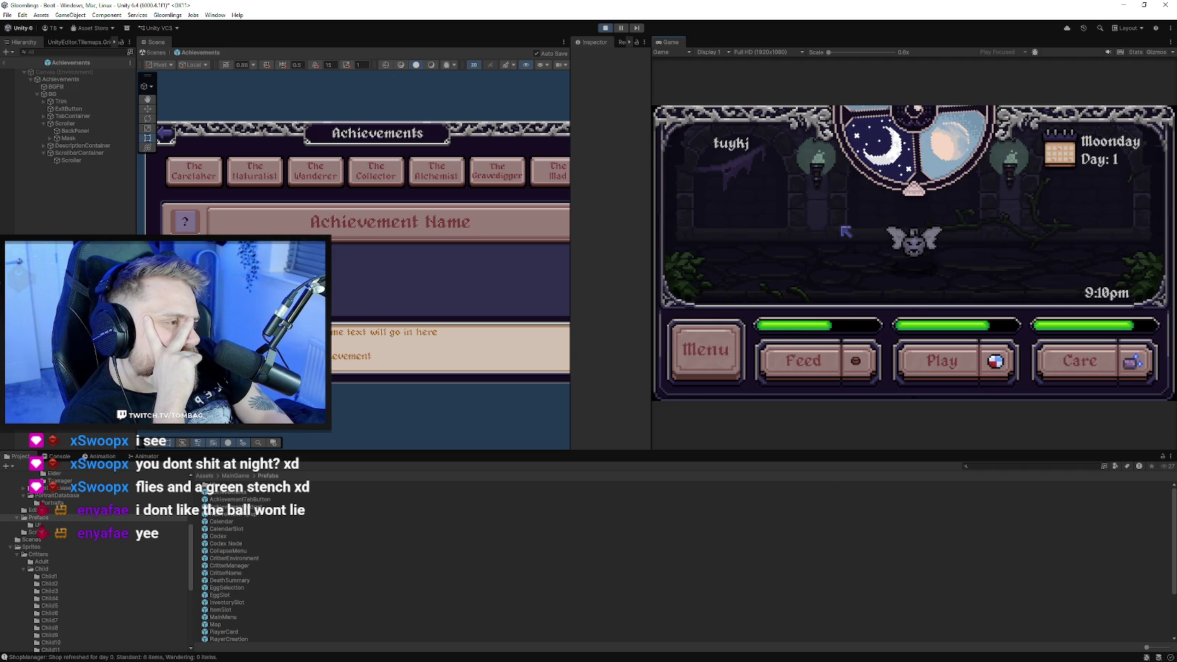
key(F1)
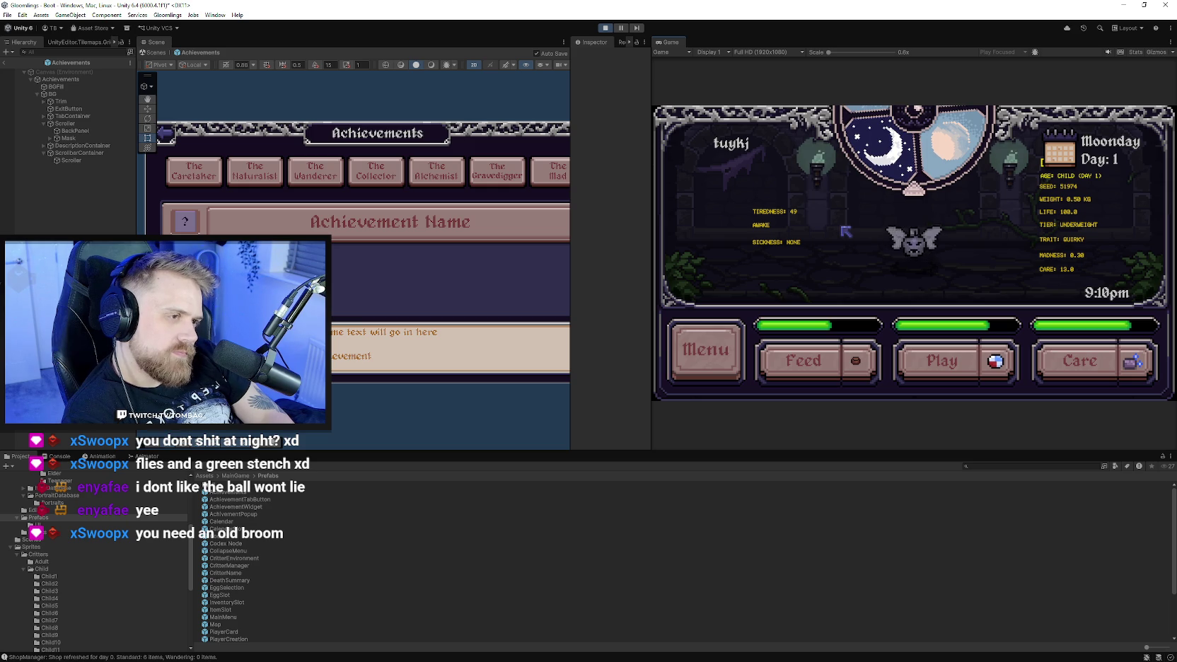
click(705, 349)
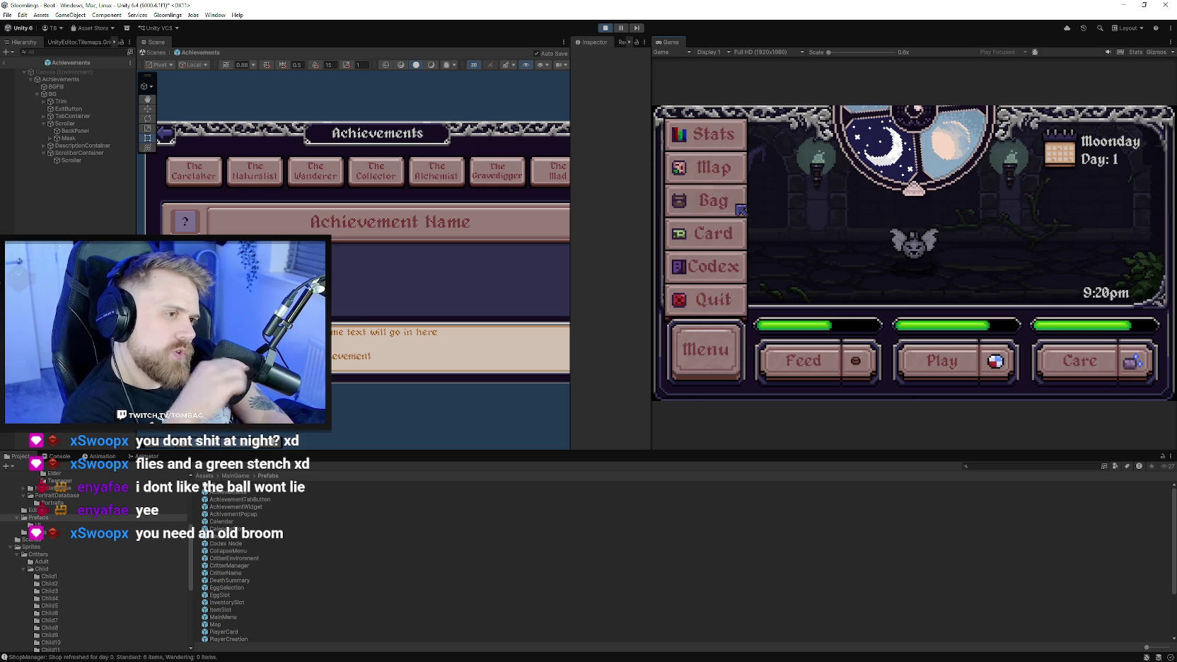
click(739, 209)
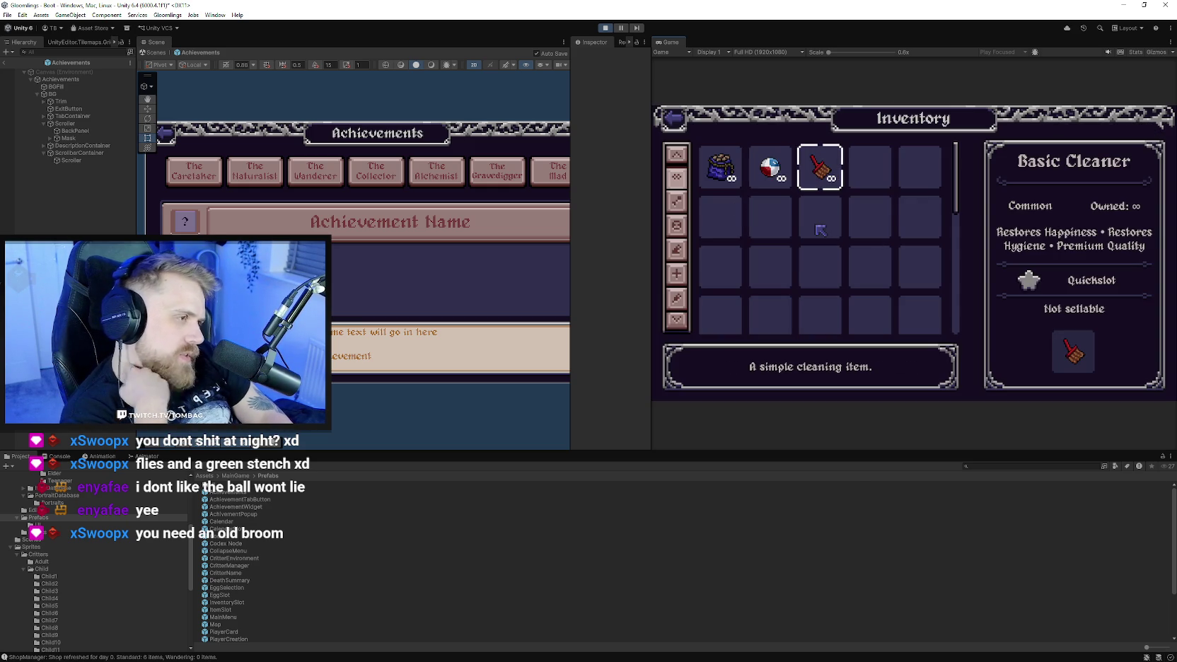
click(677, 124)
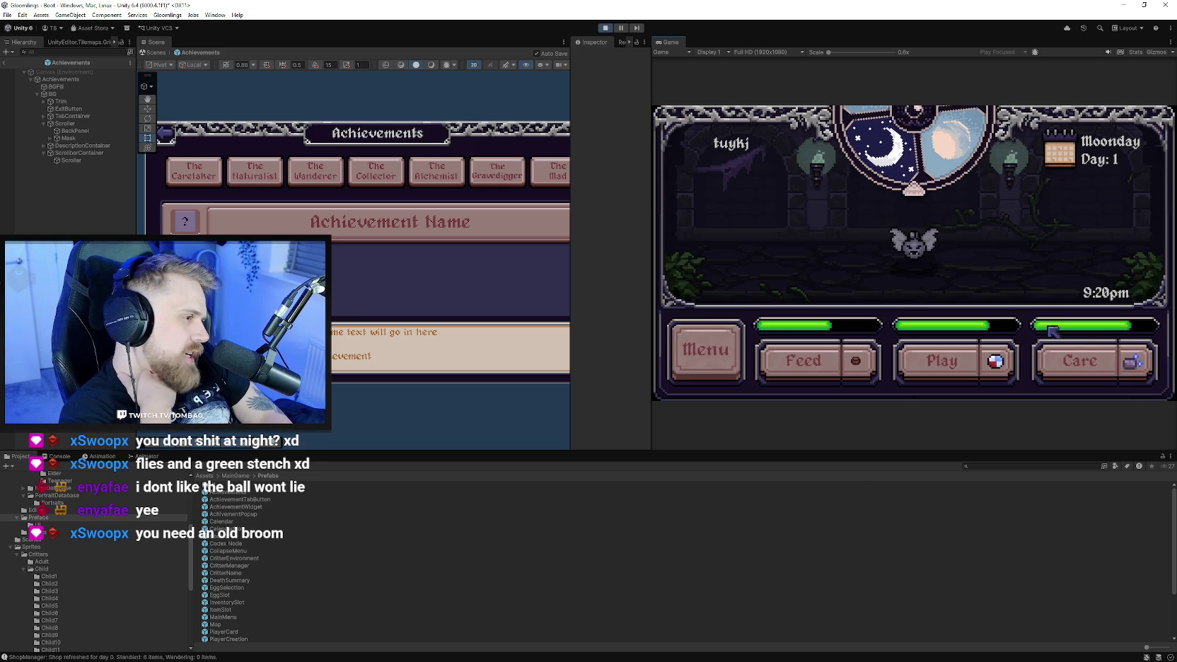
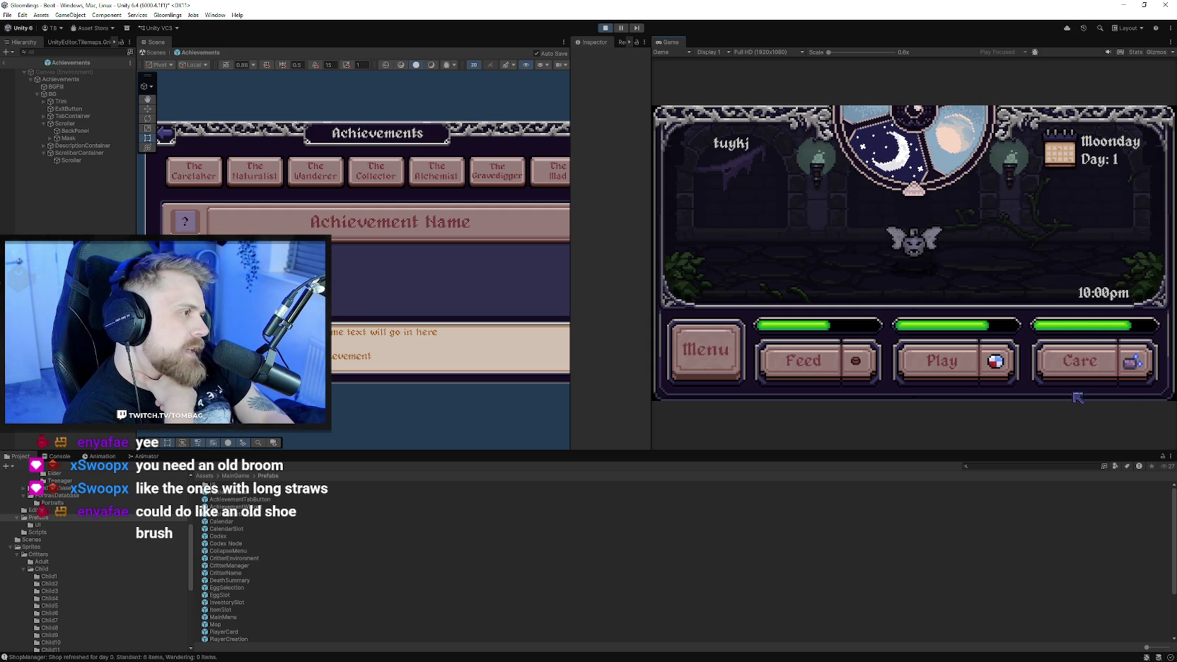
Top up the bat's care bar and feed it twice.
click(1089, 374)
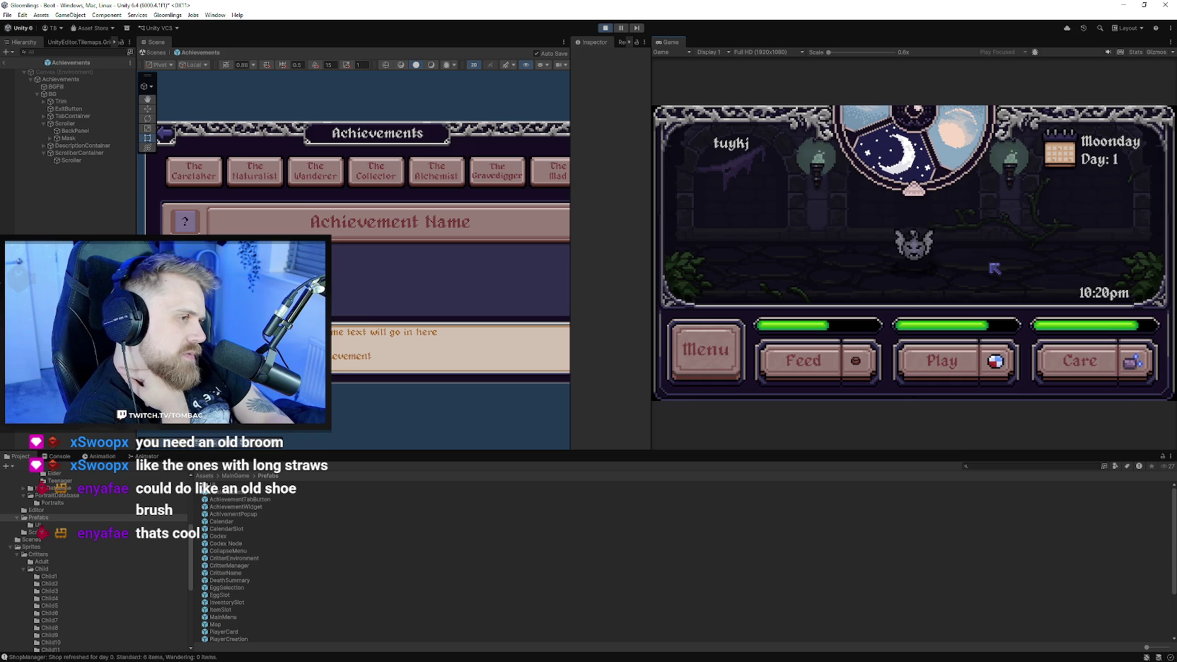
click(817, 377)
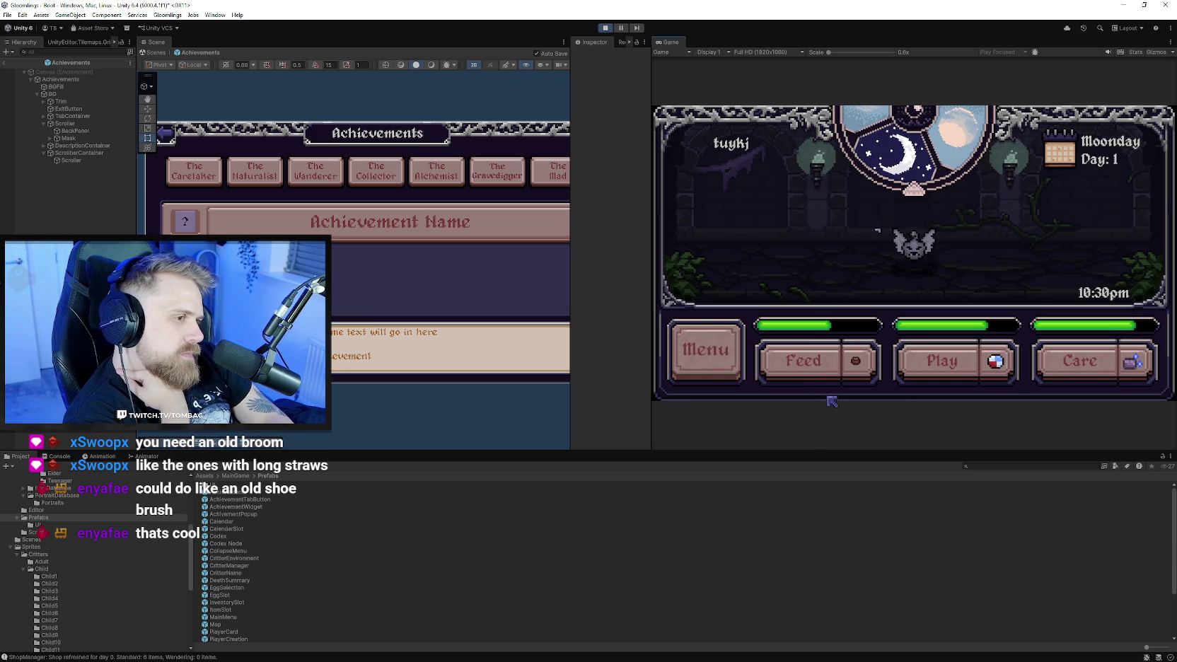
click(829, 343)
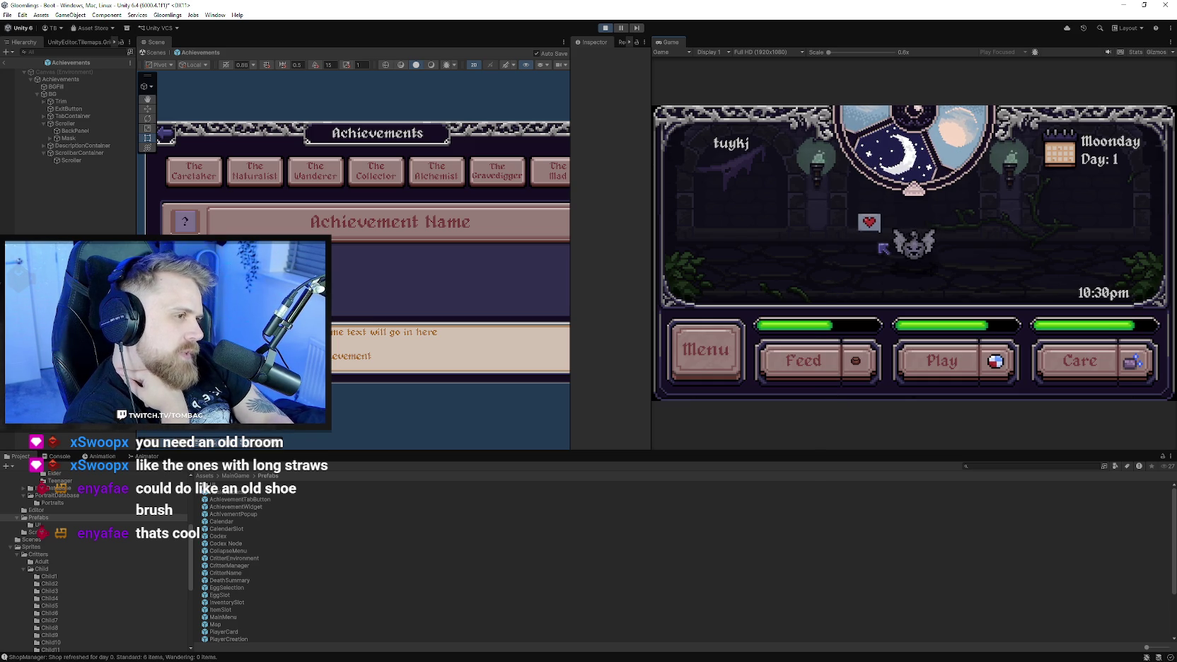
Cycle the food item, return to basic kibble and feed the bat again until a heart appears.
click(860, 368)
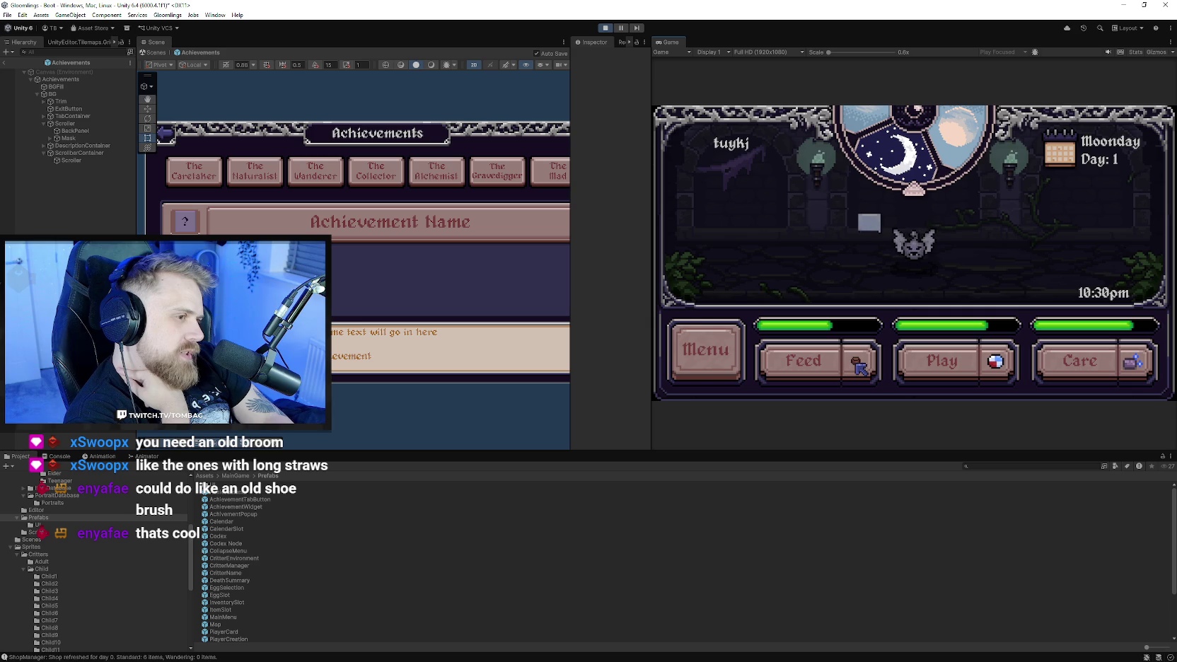
click(861, 368)
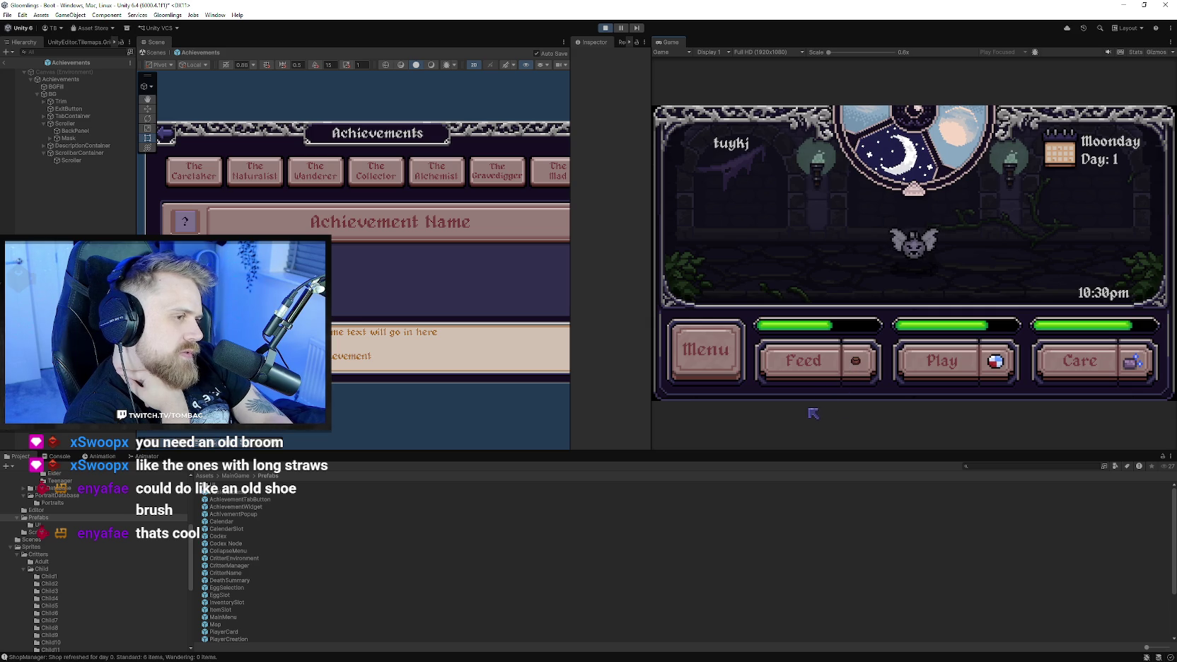
click(803, 362)
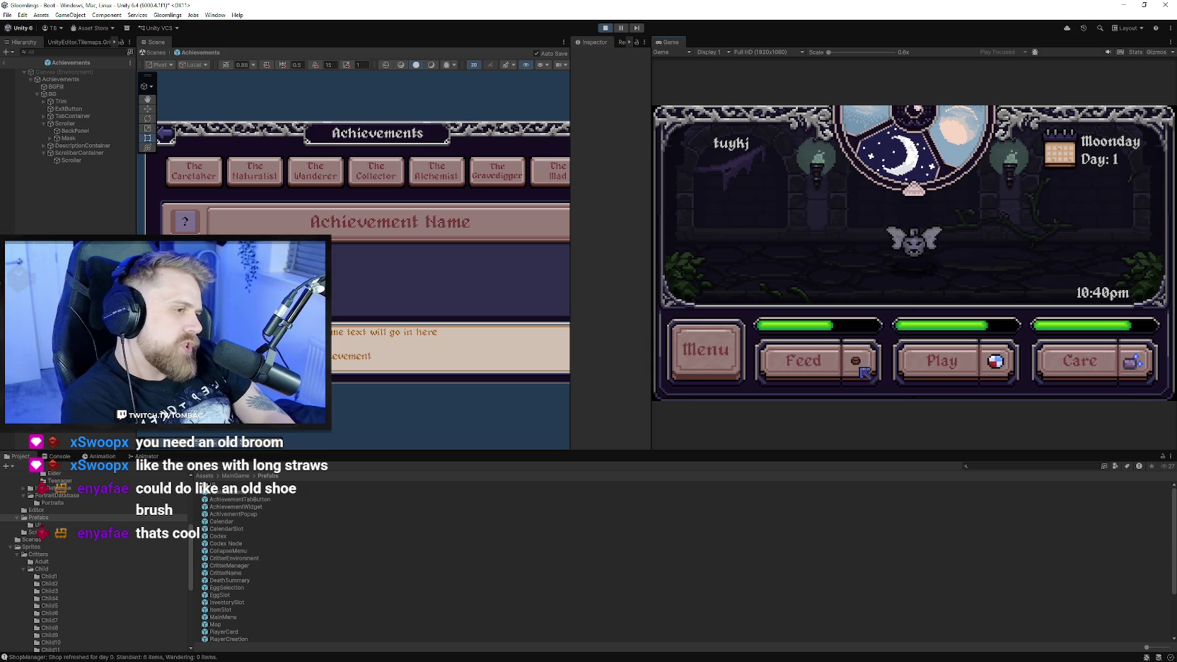
click(860, 369)
click(860, 370)
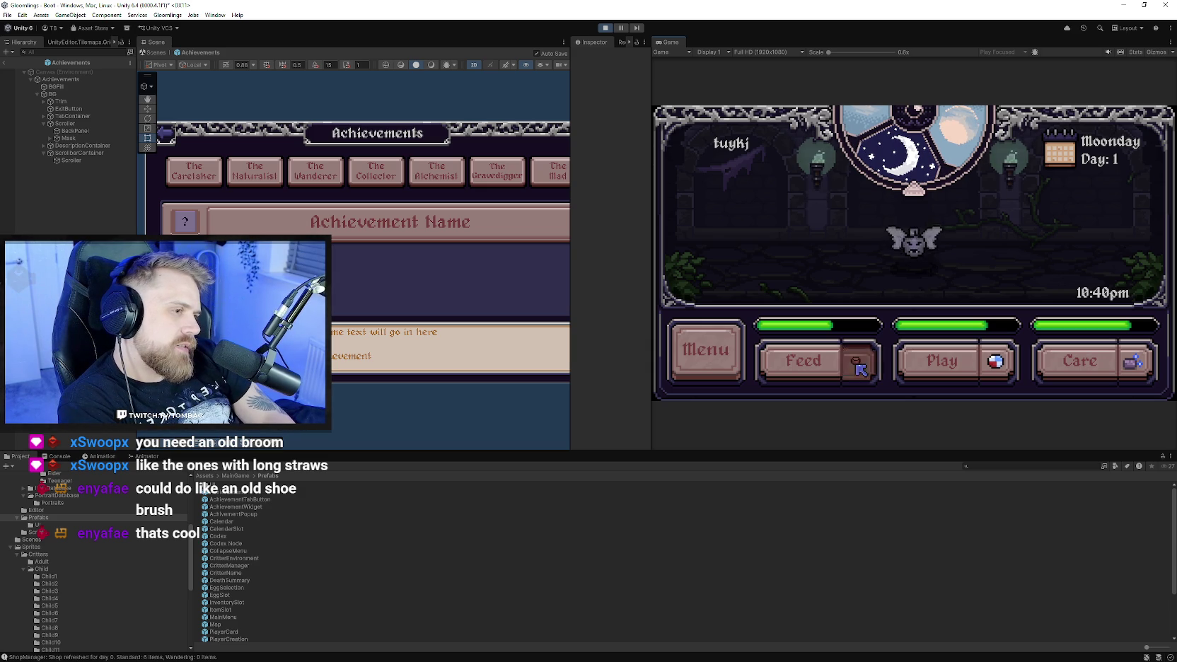
Check the Basic Food details in the pet's inventory, then return to the room.
click(705, 349)
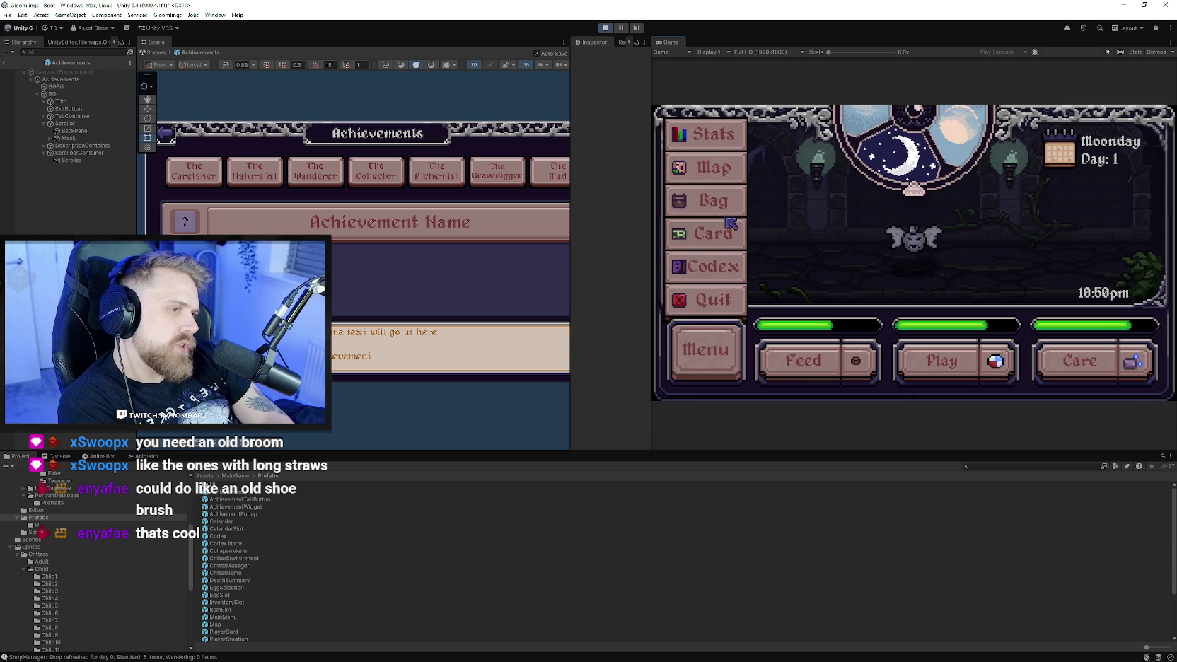
click(718, 204)
click(730, 181)
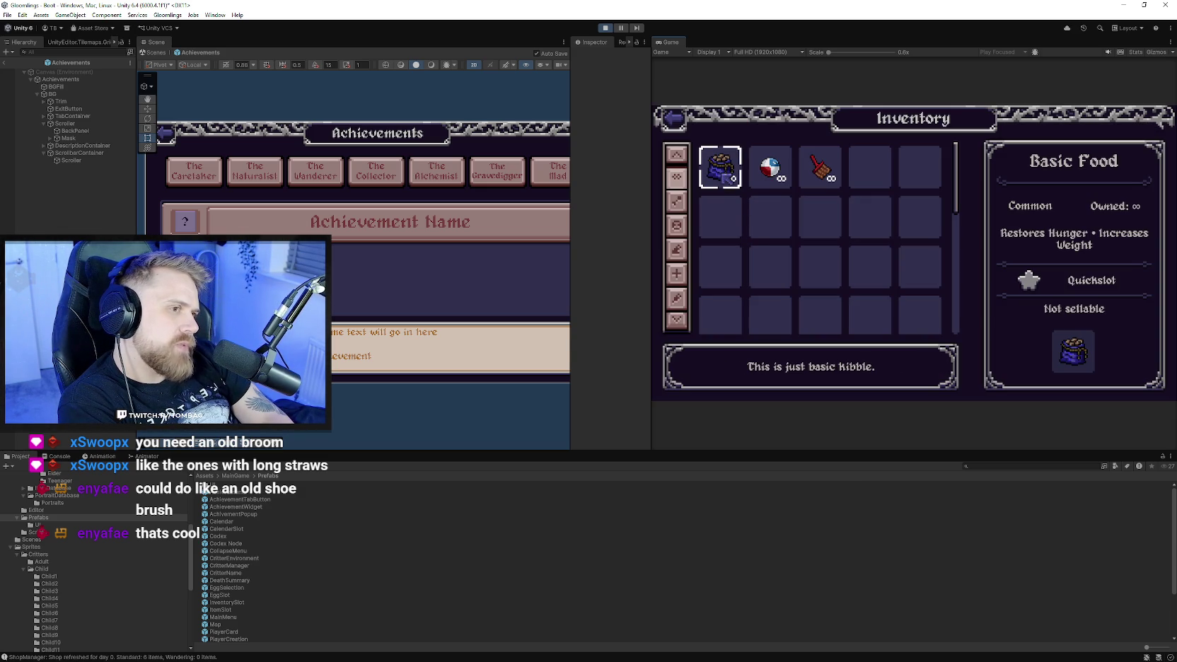
click(725, 175)
click(683, 119)
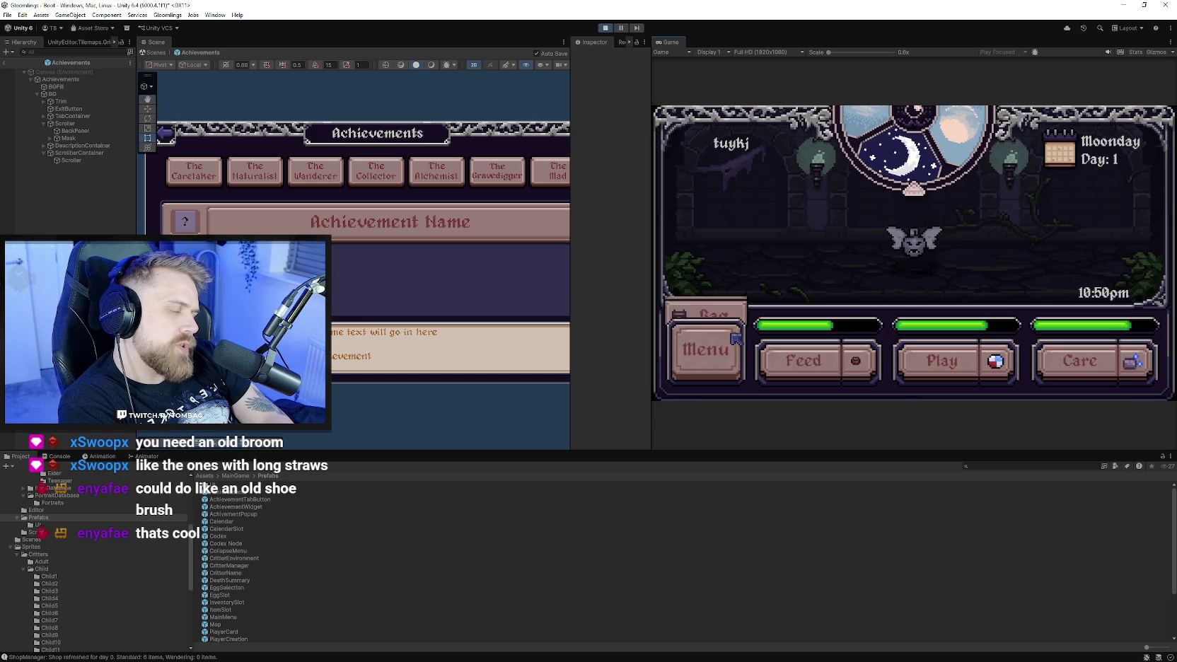
Browse Cooked Meat, Duskberries, Basic Tonic and Herbal Remedy in the map's shop, then leave.
click(731, 349)
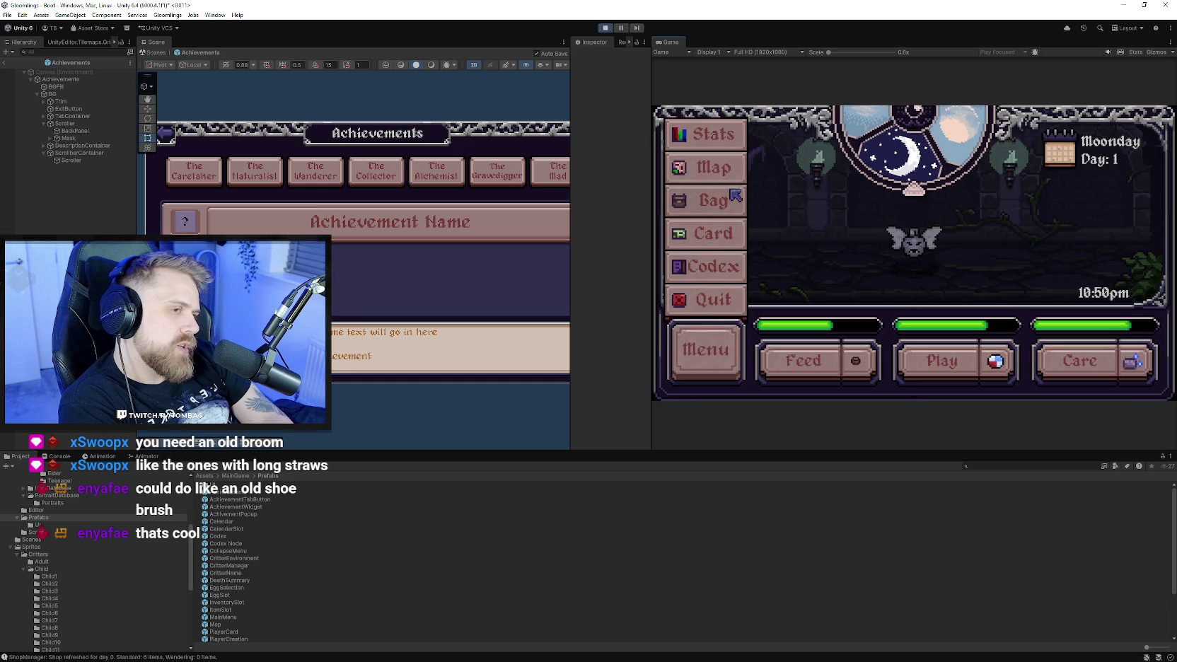
click(729, 168)
click(869, 302)
click(693, 260)
click(794, 261)
click(895, 260)
click(795, 260)
click(745, 261)
click(671, 120)
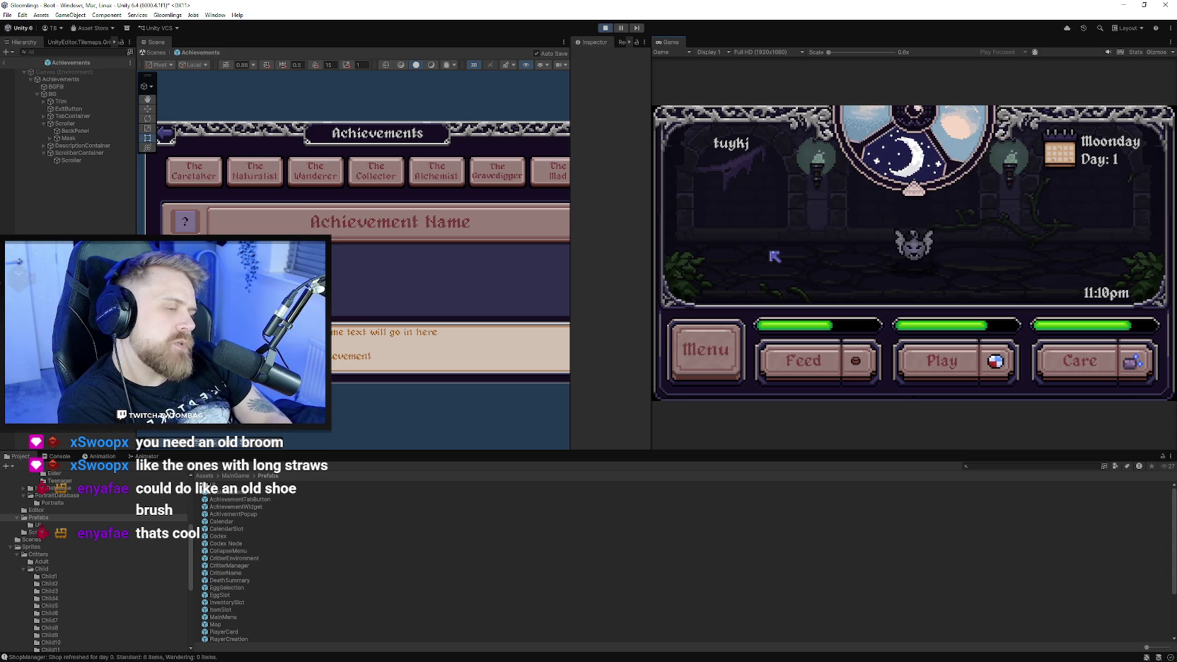
Toggle the F1 debug stats overlay on and off and open the Gloomlings editor commands.
key(F1)
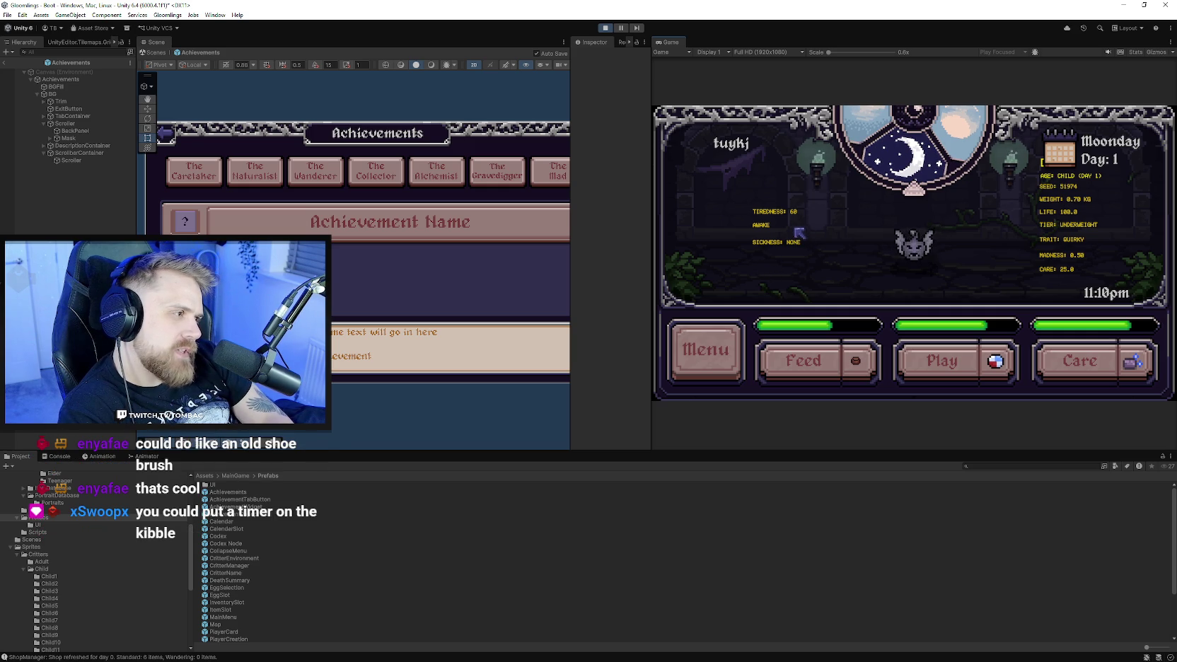
key(F1)
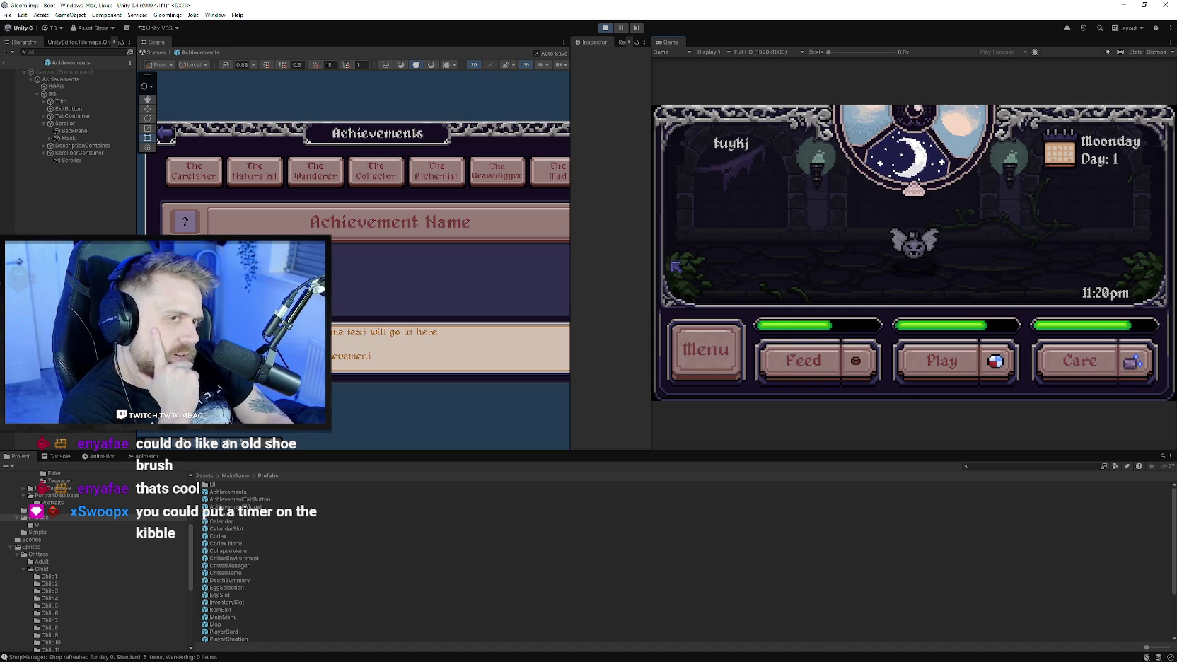
click(168, 15)
Give the player 500 coins via the debug command and feed the bat six times.
mouse_move(196, 31)
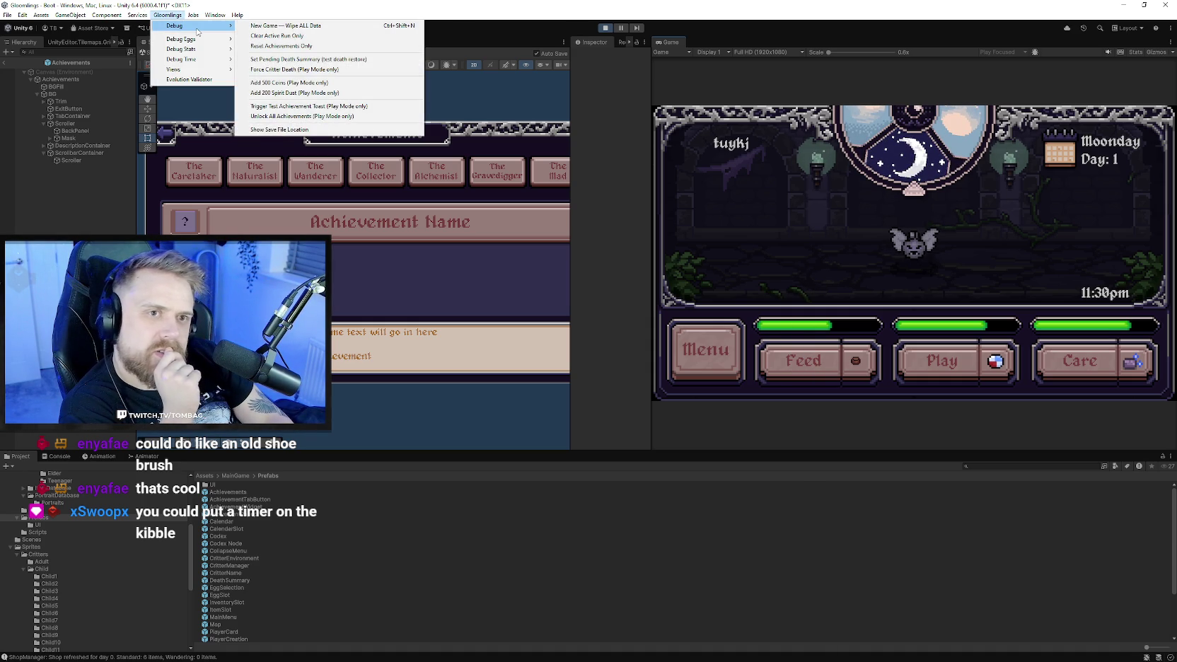
click(290, 83)
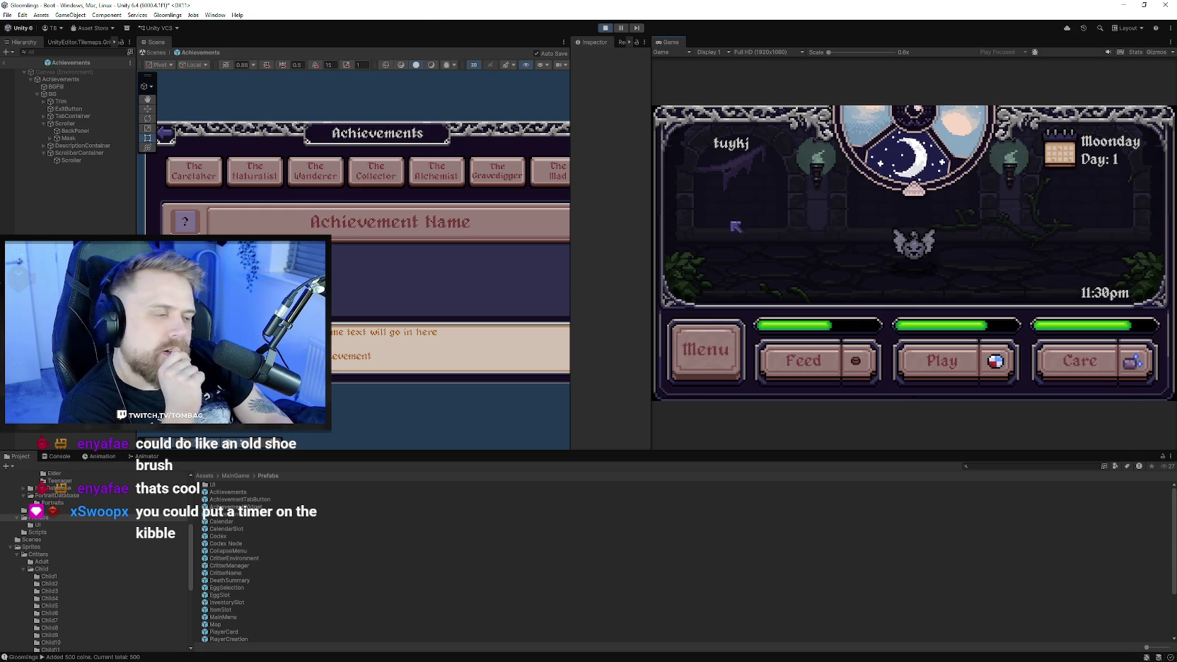
click(818, 375)
click(818, 375)
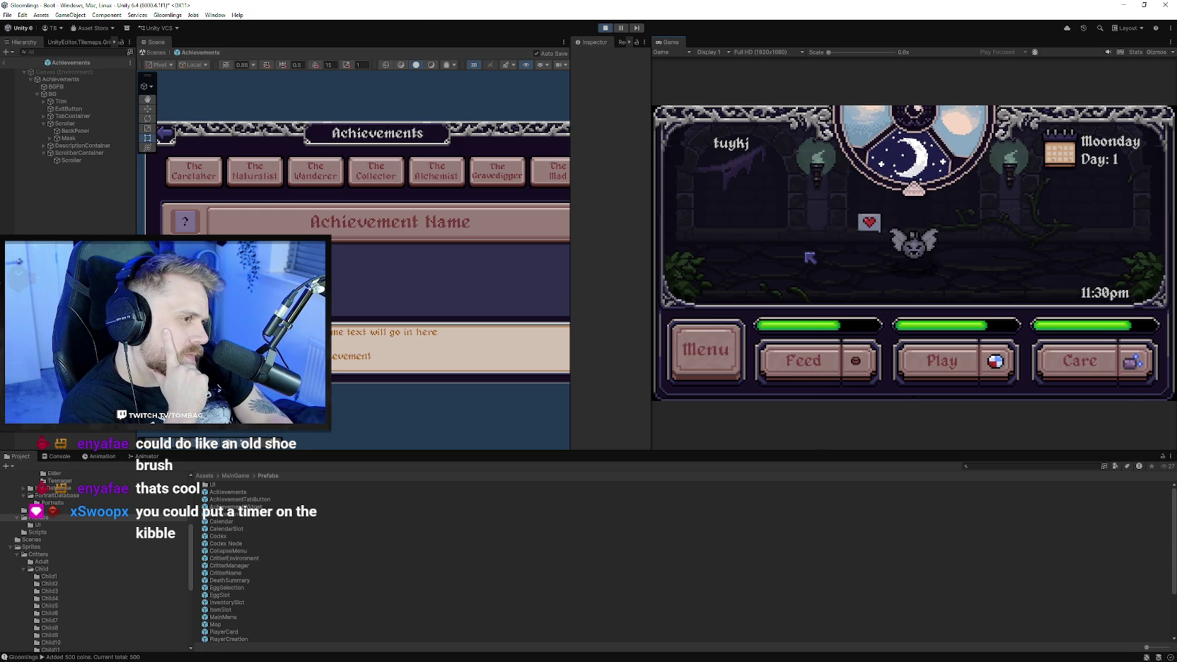
click(823, 365)
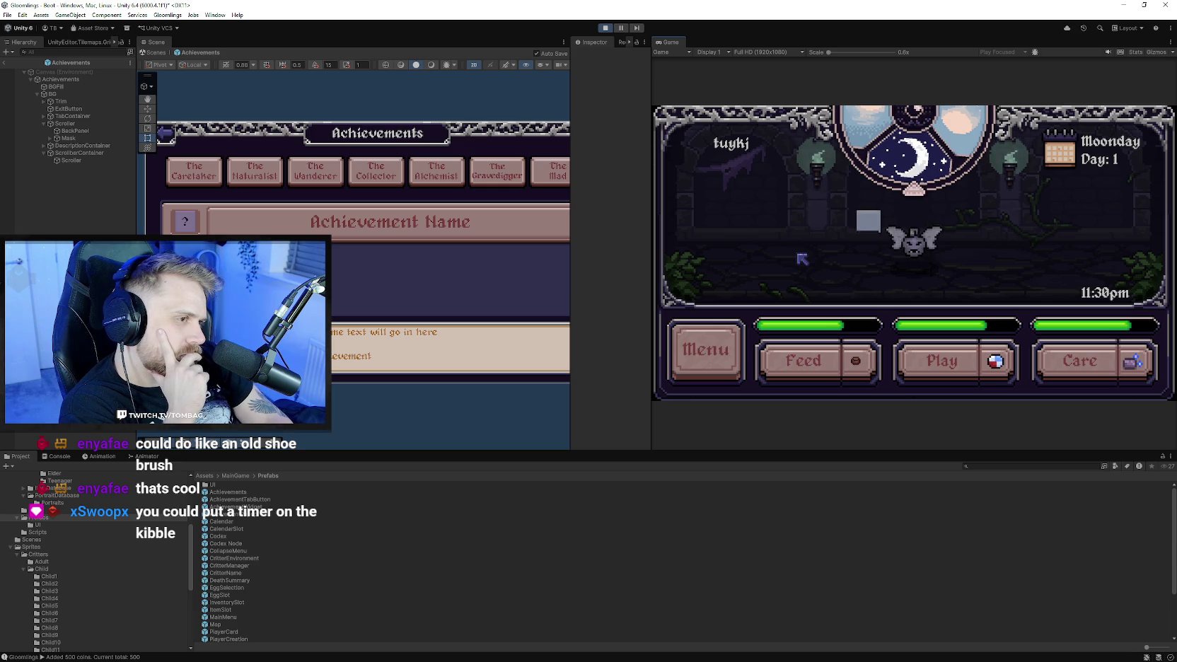
click(802, 363)
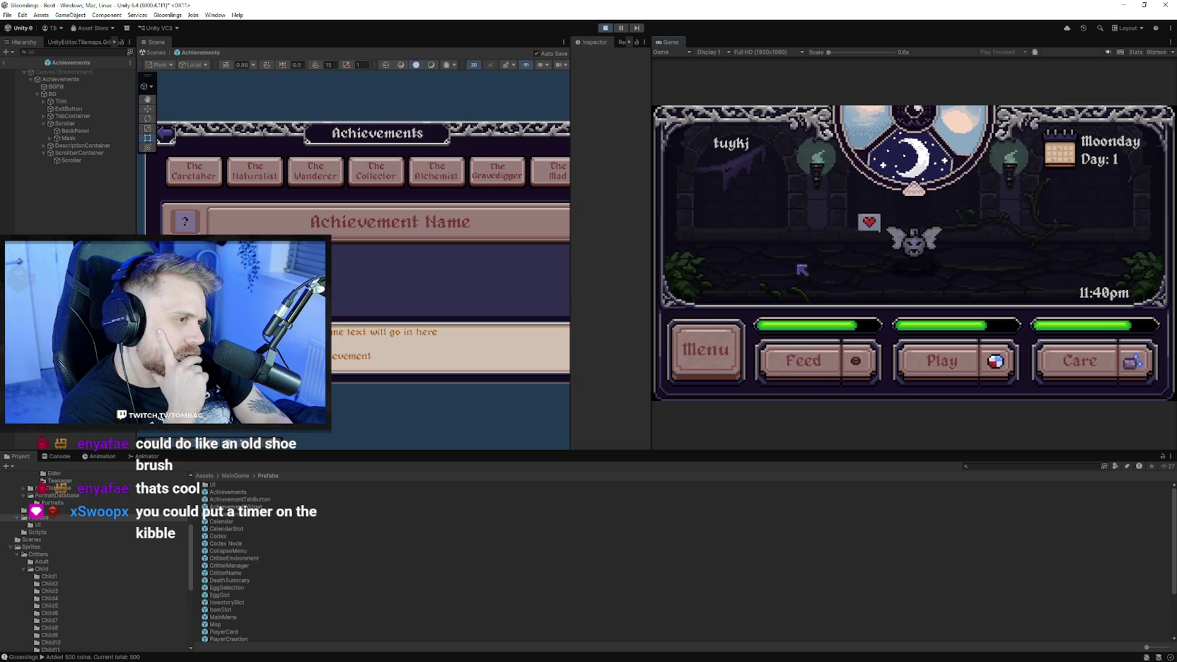
click(801, 361)
click(802, 362)
Peek at the menu and inventory, then feed the bat four more times.
click(706, 349)
click(817, 252)
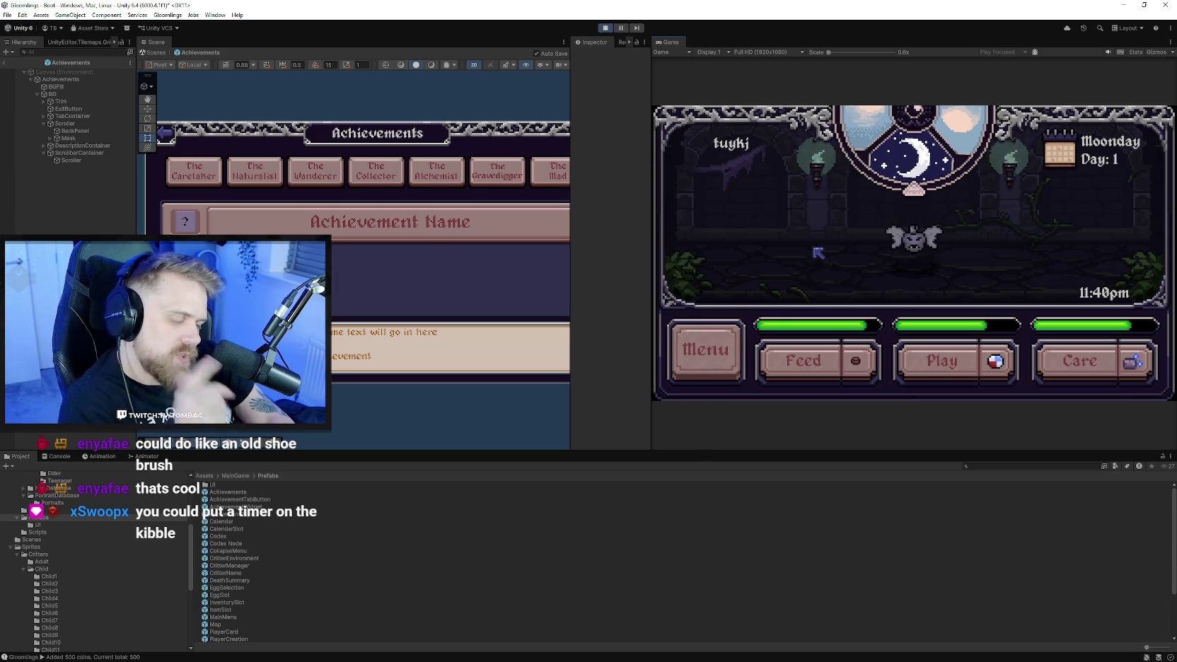
click(716, 364)
click(721, 206)
click(690, 127)
click(818, 364)
click(818, 364)
click(818, 364)
click(818, 365)
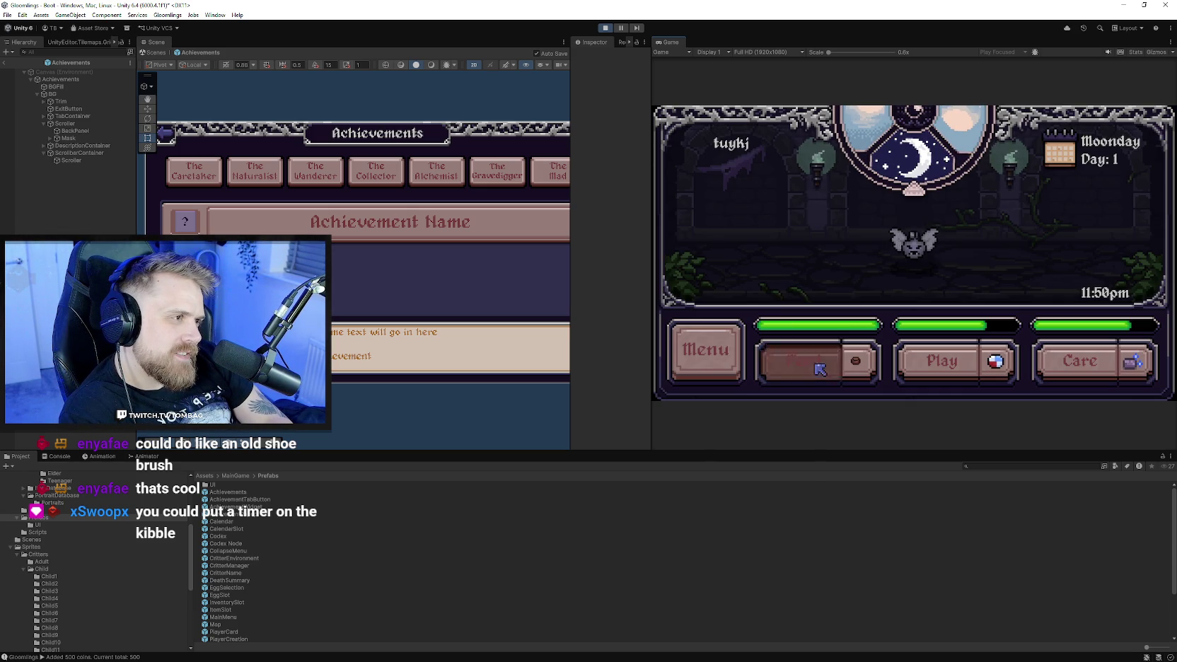
Toggle the F1 debug stats overlay and check the inventory again.
key(F1)
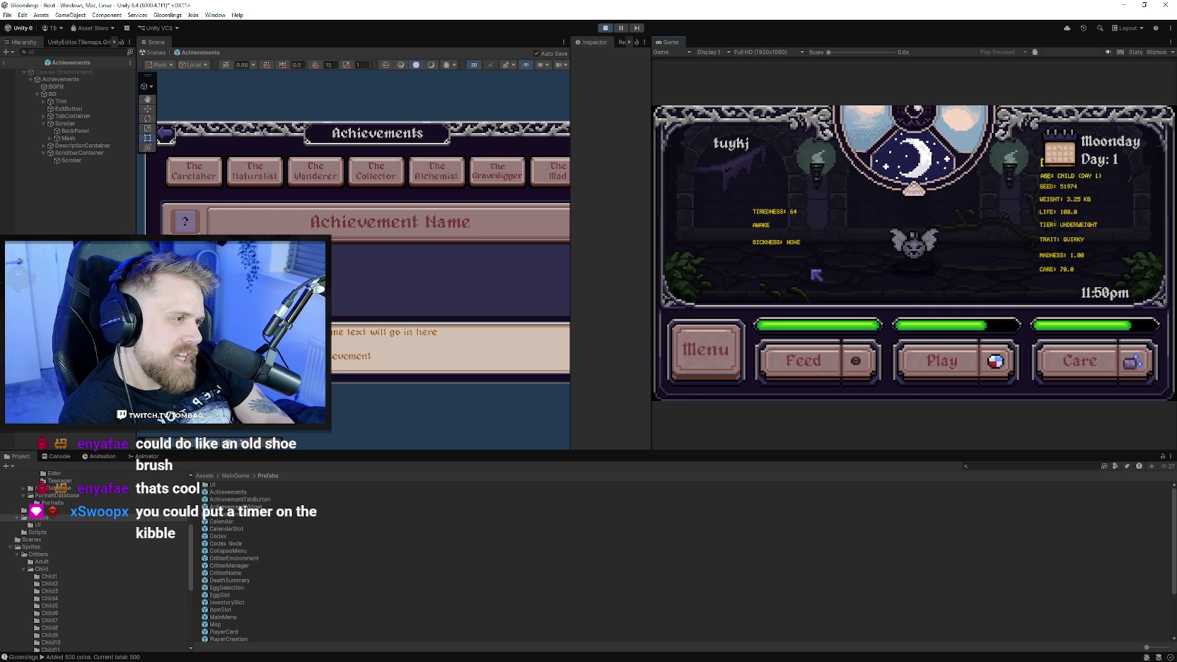
key(F1)
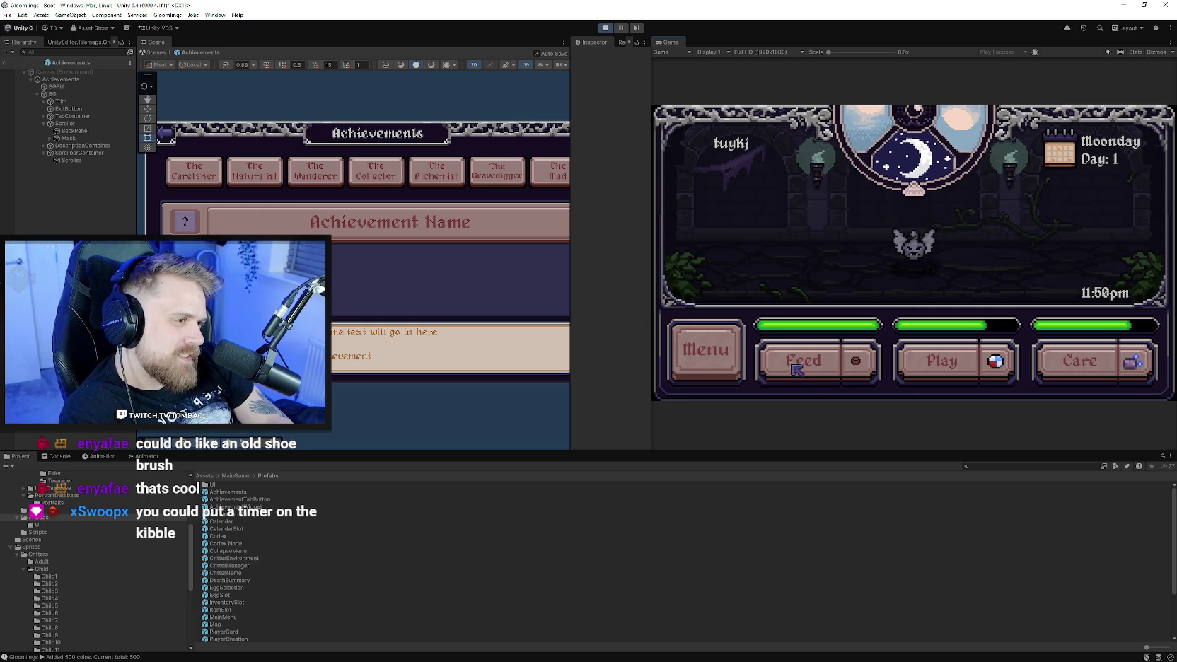
click(733, 361)
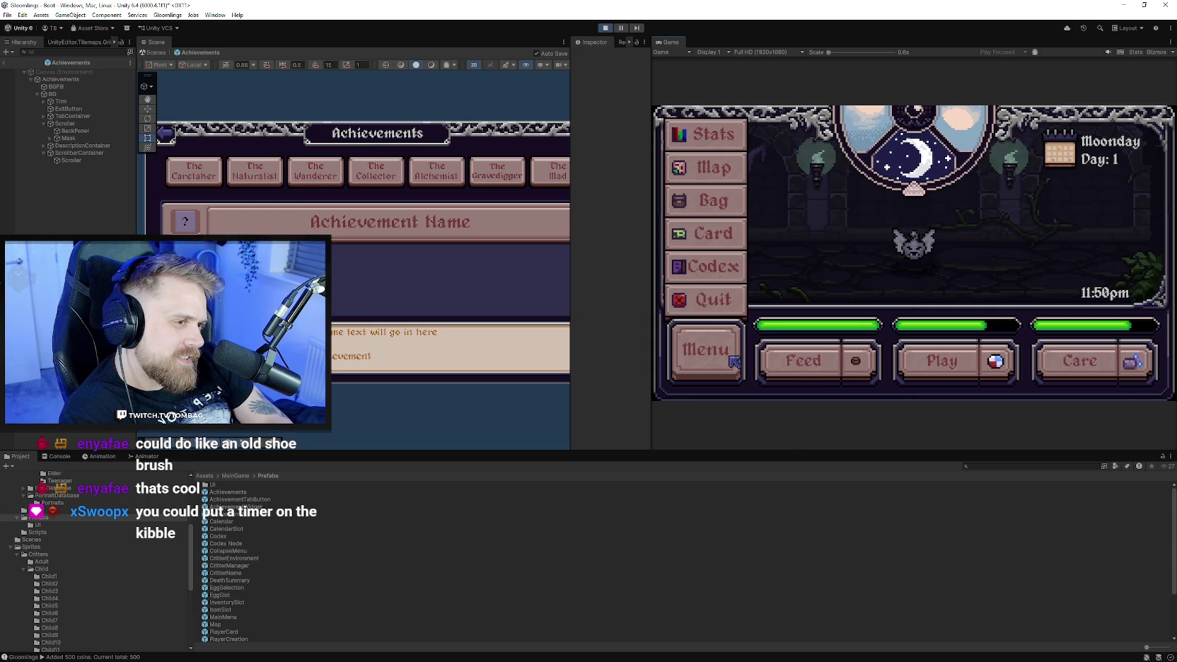
click(740, 211)
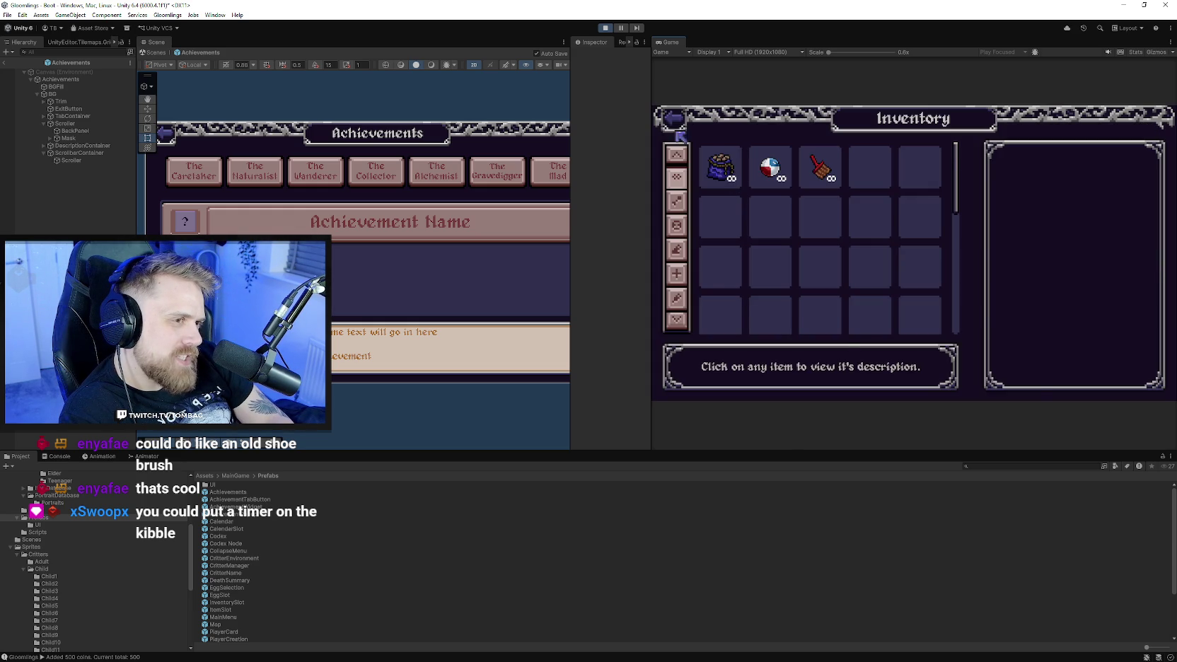
click(675, 121)
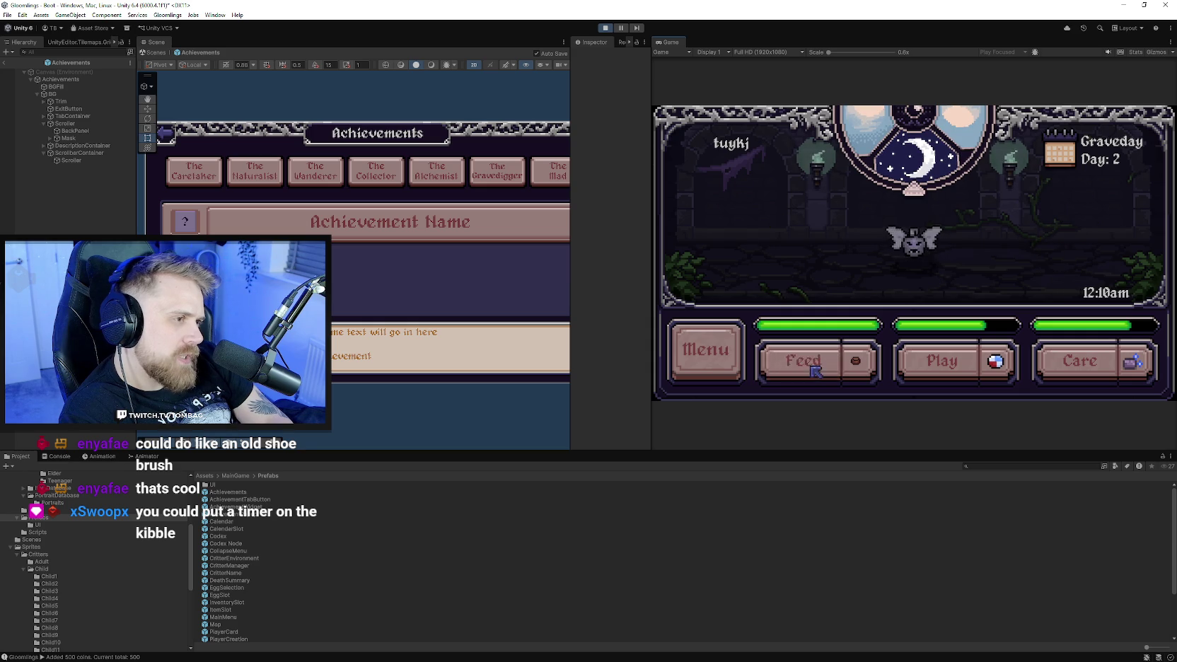
Play with the bat four times, show its stat readout, and bring up the main menu.
click(945, 377)
click(945, 377)
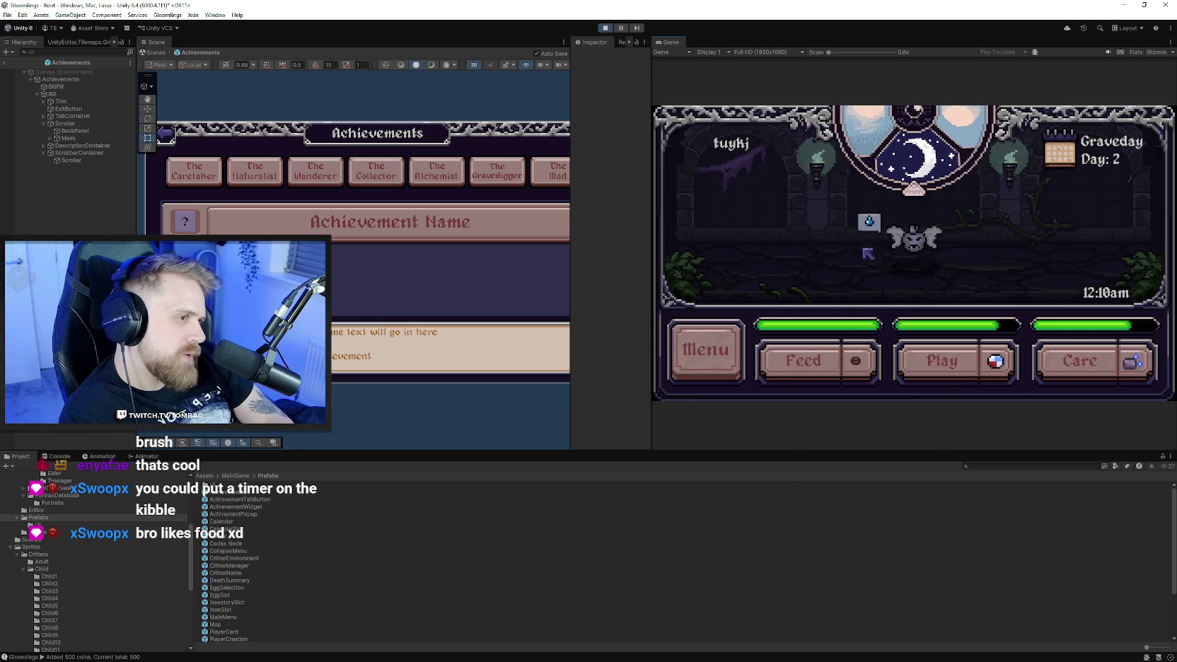
click(937, 364)
click(946, 378)
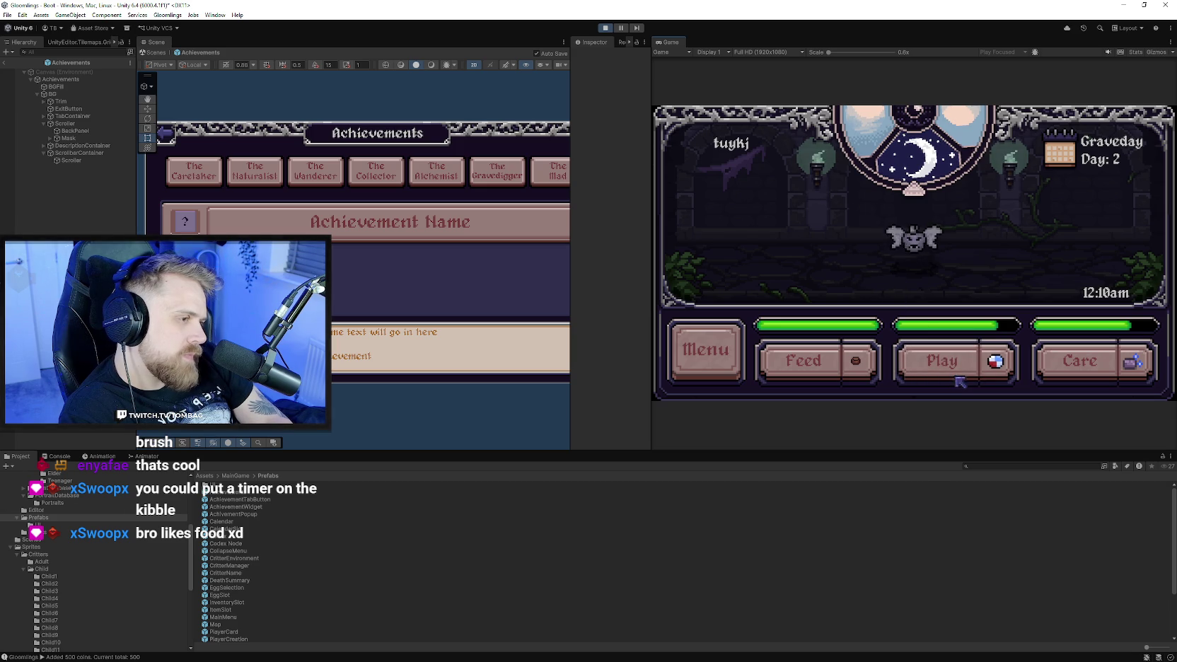
click(822, 277)
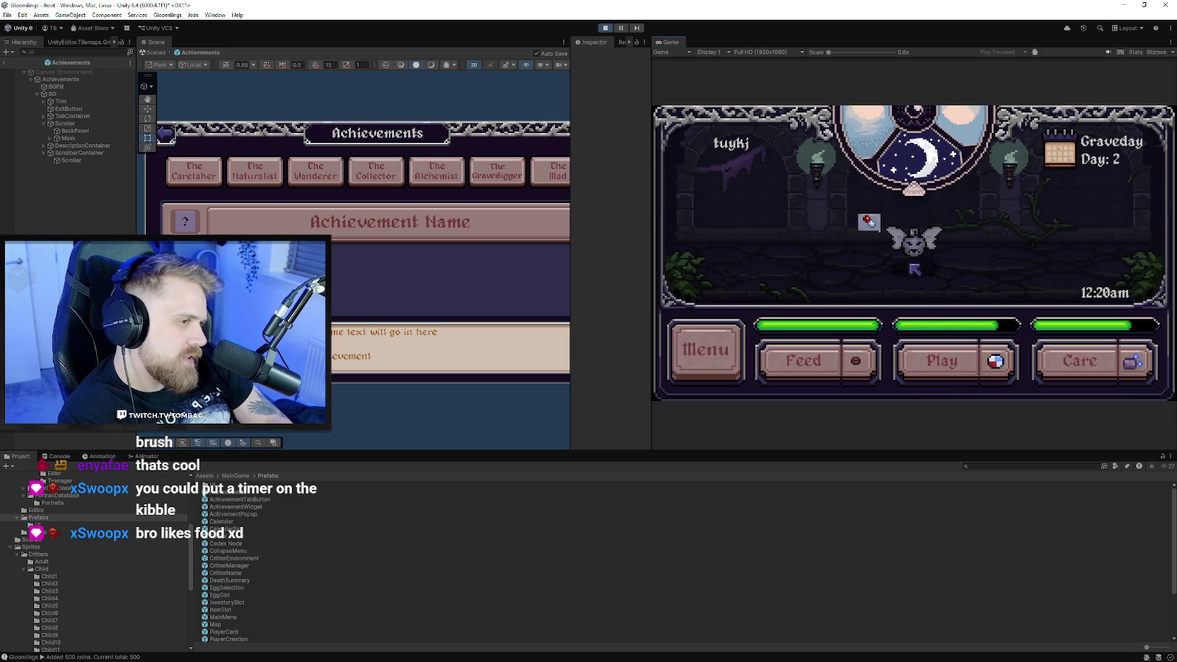
click(723, 360)
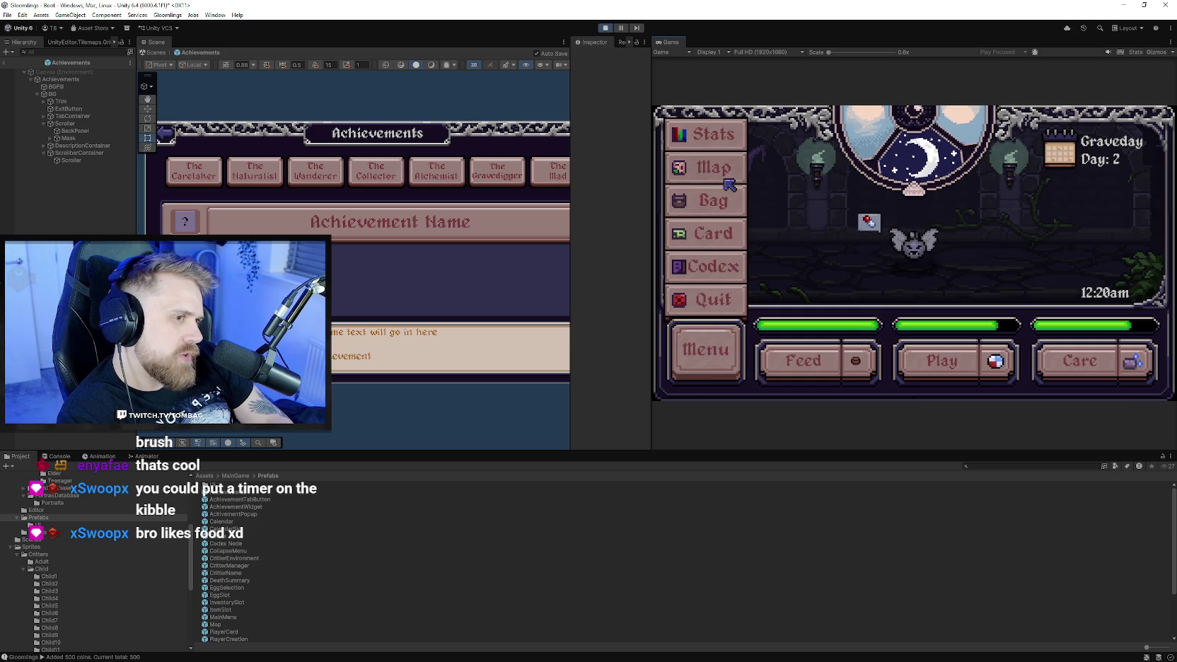
Buy one Herbal Tea for 5 coins at the shop via the world map.
click(729, 185)
click(955, 287)
click(946, 265)
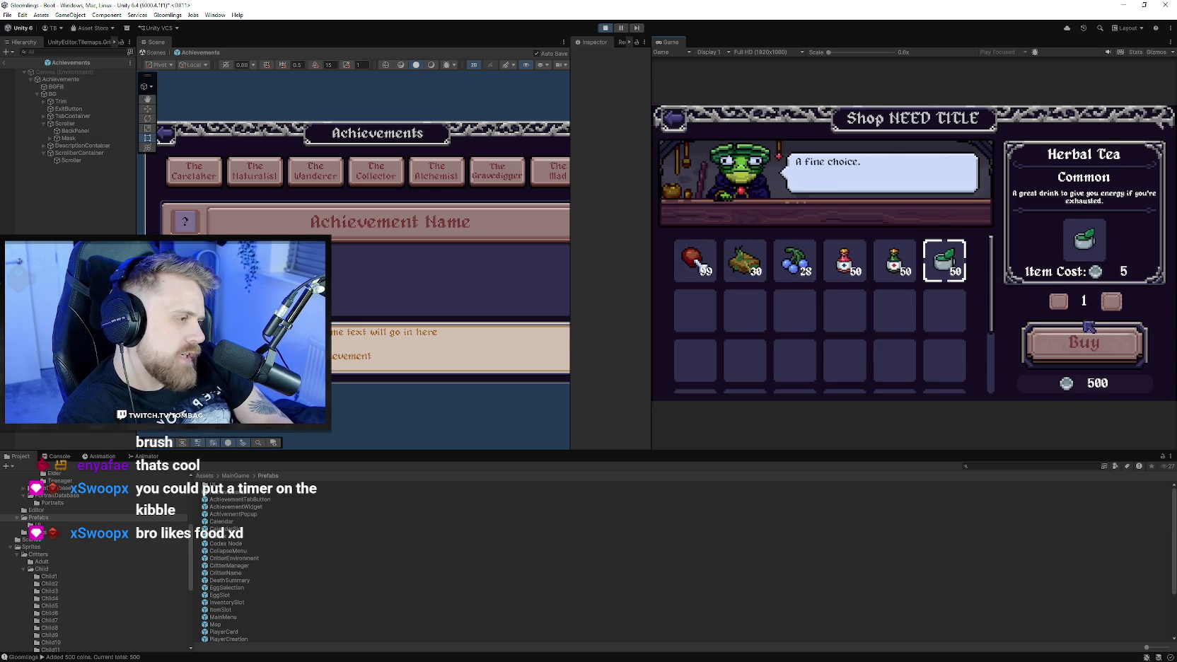
click(1075, 342)
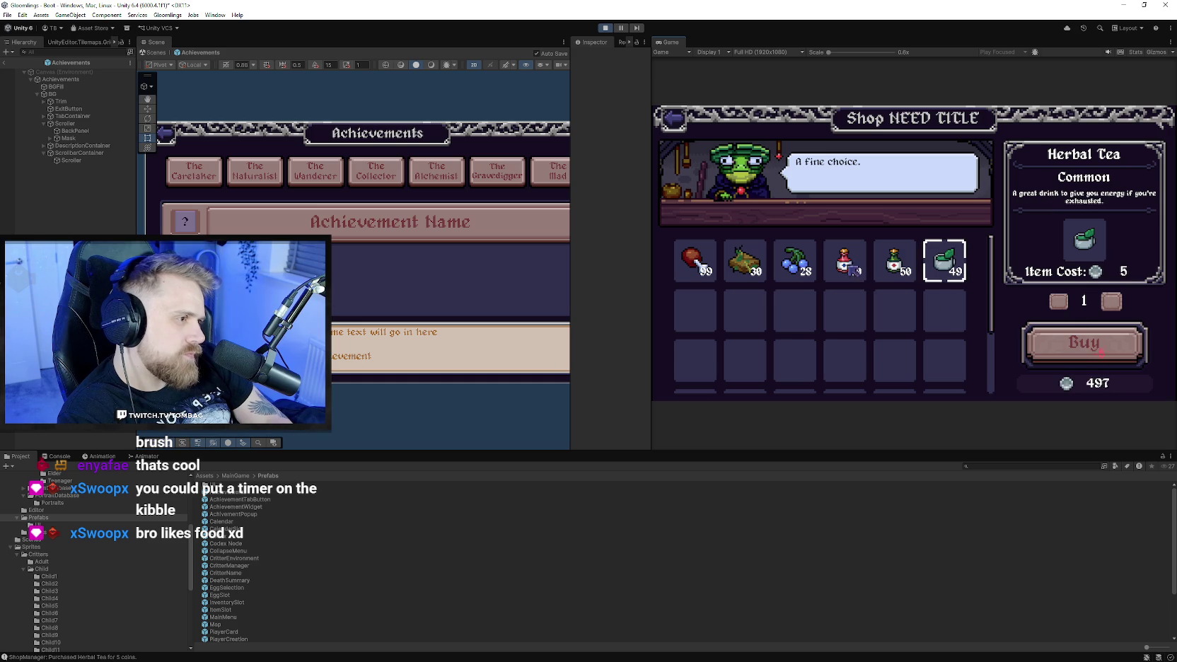
click(673, 118)
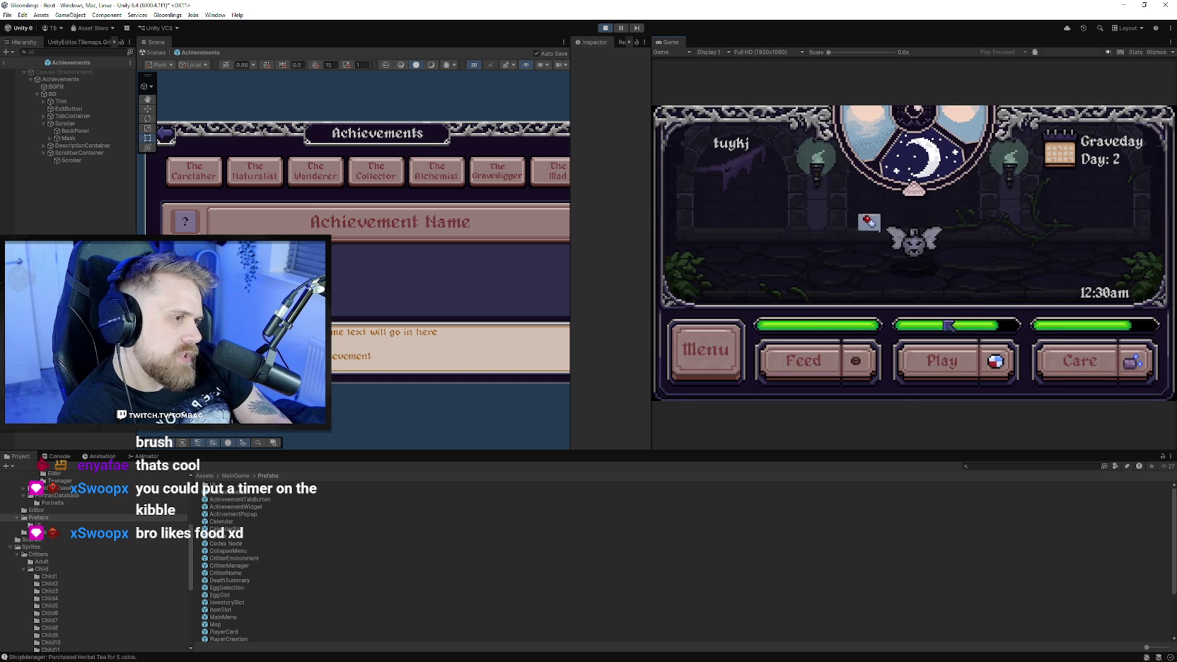
Make the Herbal Tea the quick-use item from the inventory and feed the pet twice.
click(735, 350)
click(733, 208)
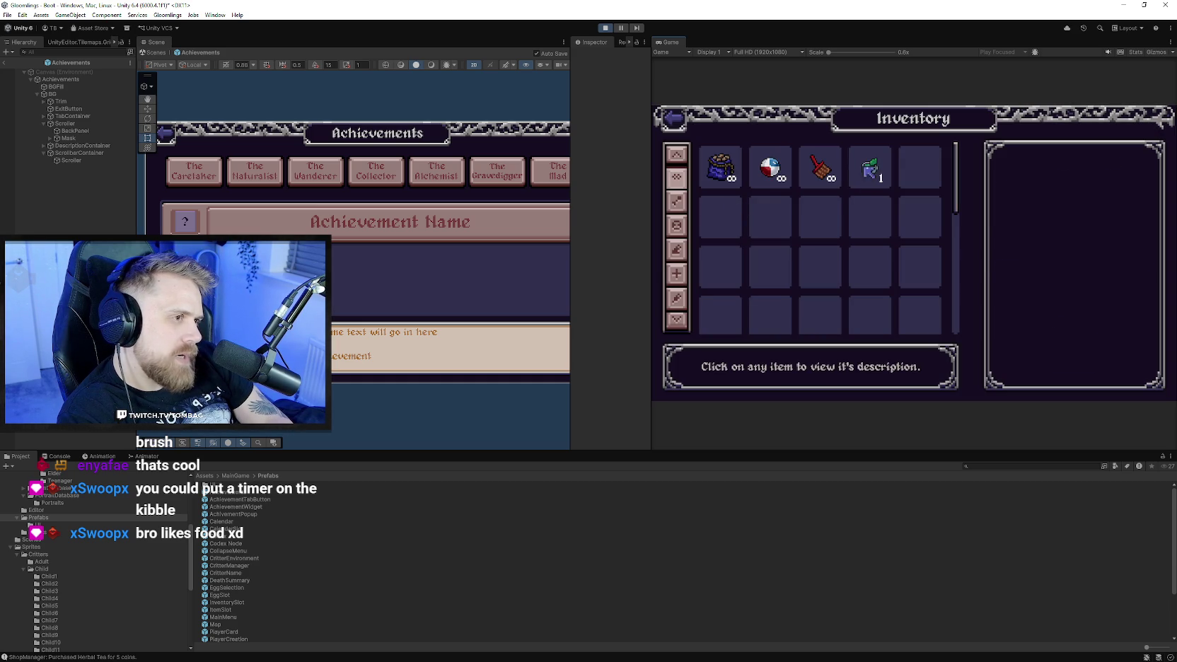
click(868, 167)
click(1073, 357)
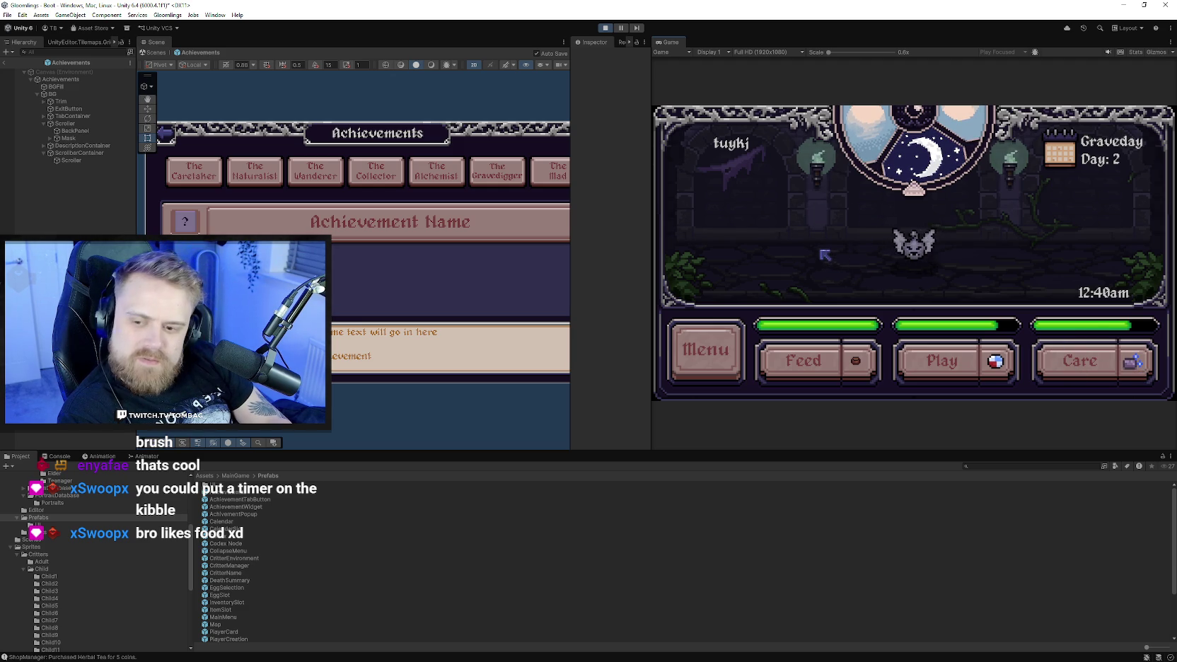
click(803, 362)
click(803, 363)
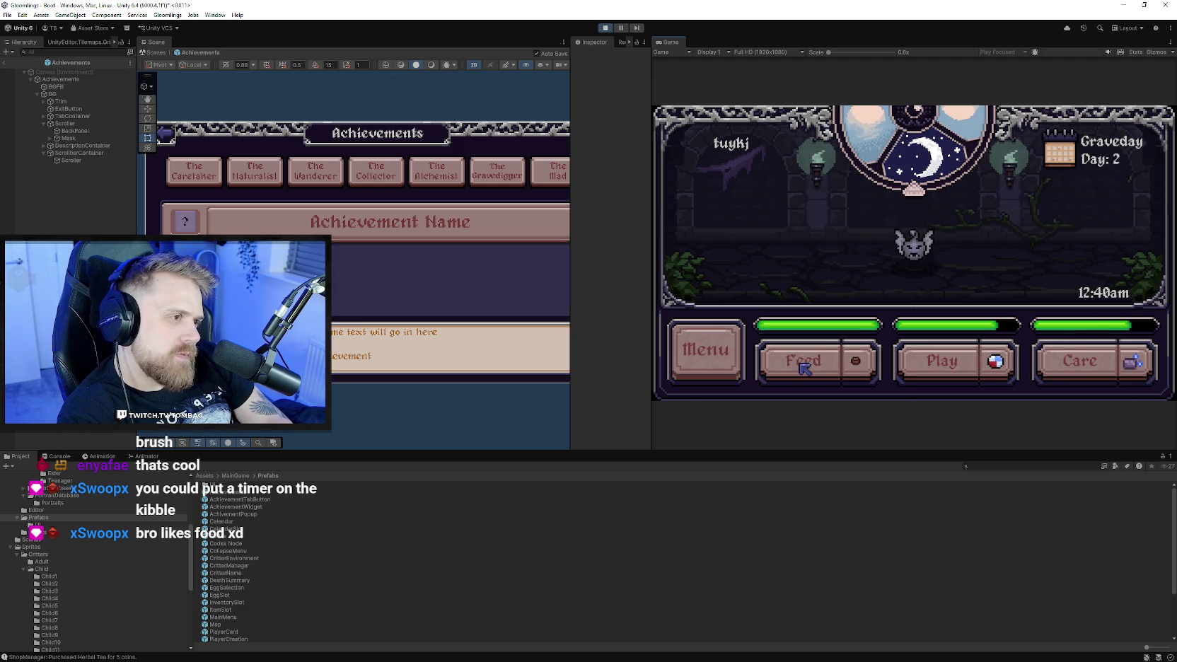
Feed the pet, check its stats screen, and feed it three more times.
click(799, 367)
click(725, 349)
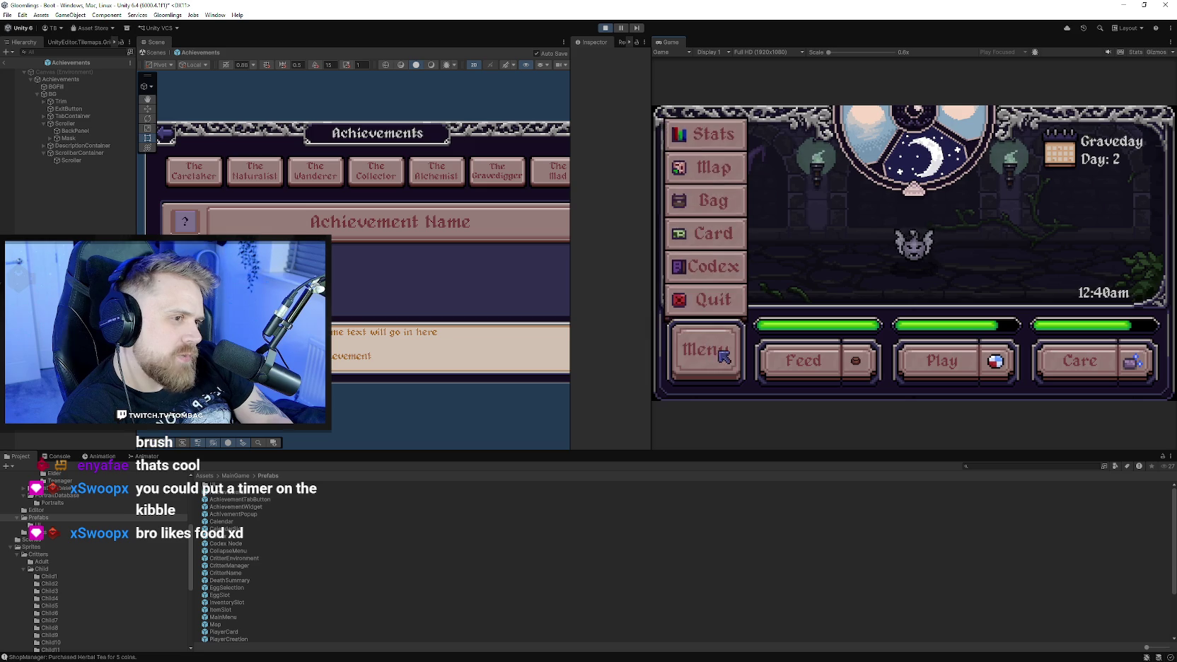
click(714, 149)
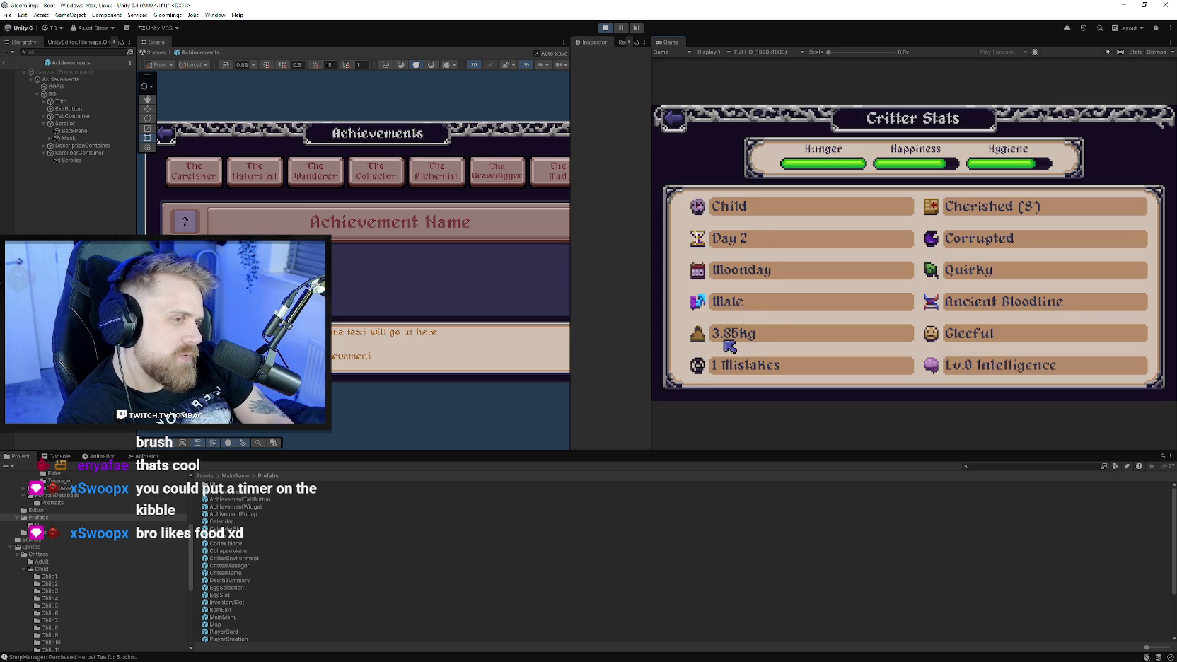
click(683, 125)
click(799, 373)
click(802, 372)
click(803, 372)
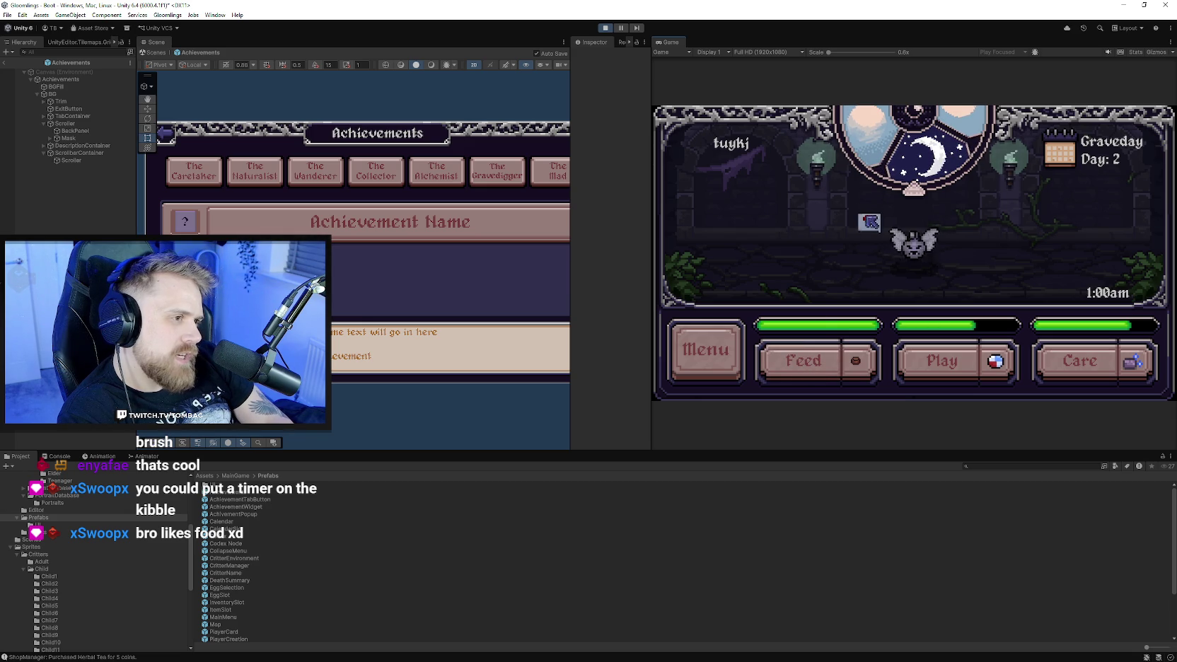
Check the inventory and the stats screen showing the pet at 6.00Kg.
click(711, 350)
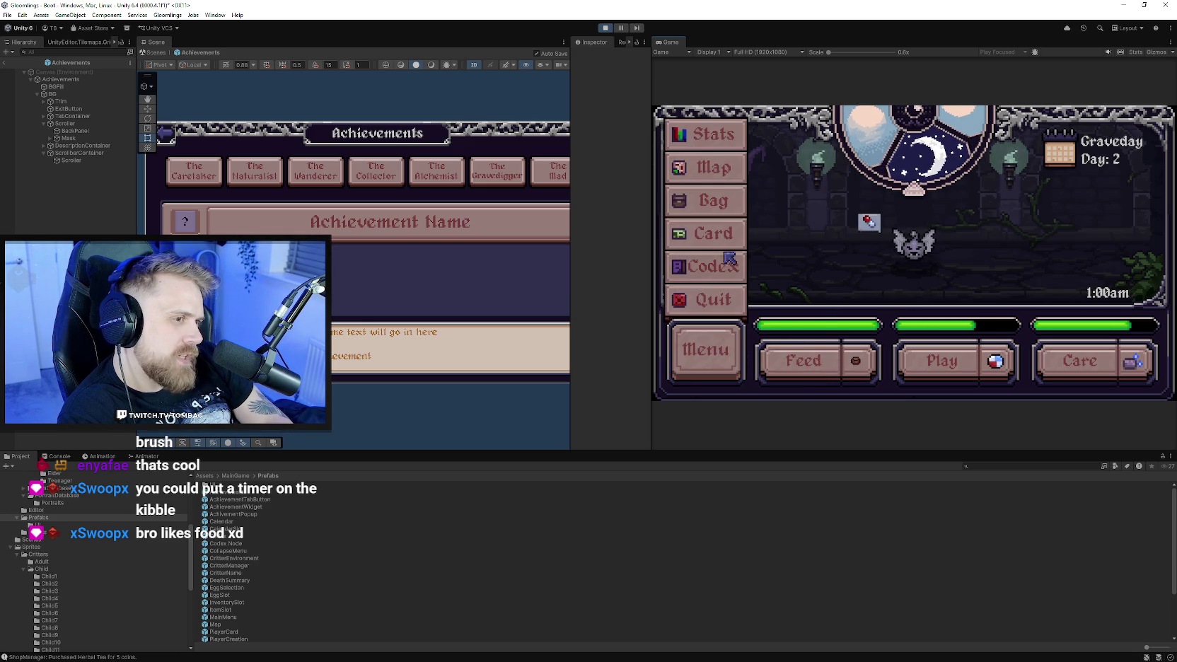
click(737, 216)
click(675, 120)
click(716, 353)
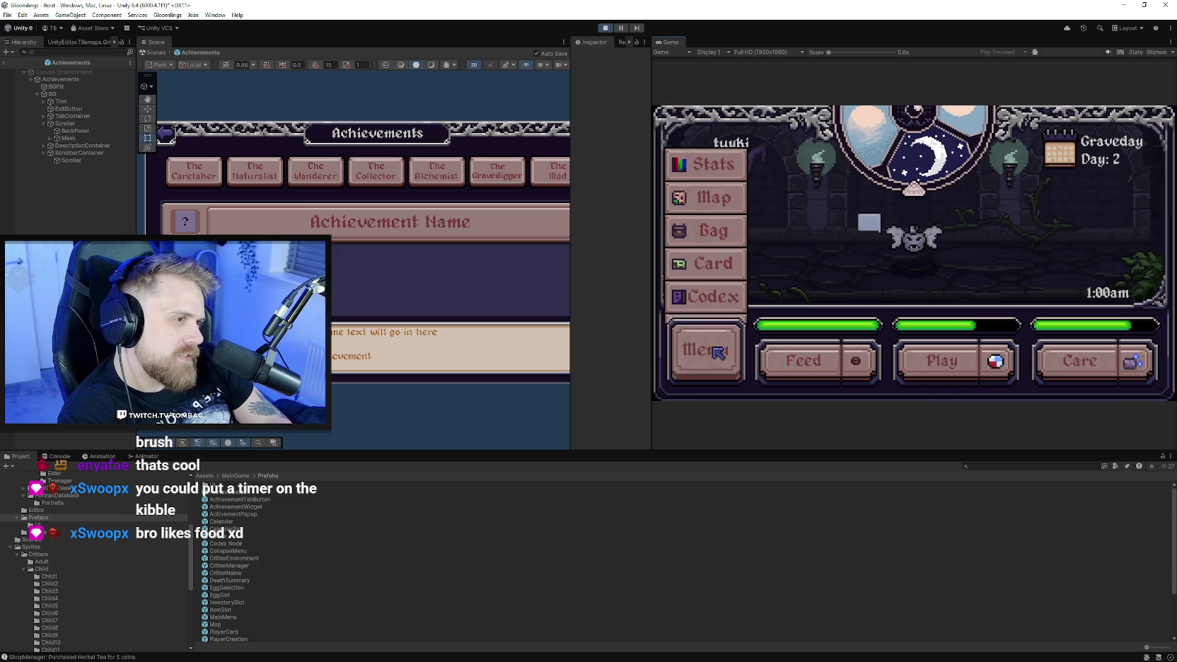
click(708, 134)
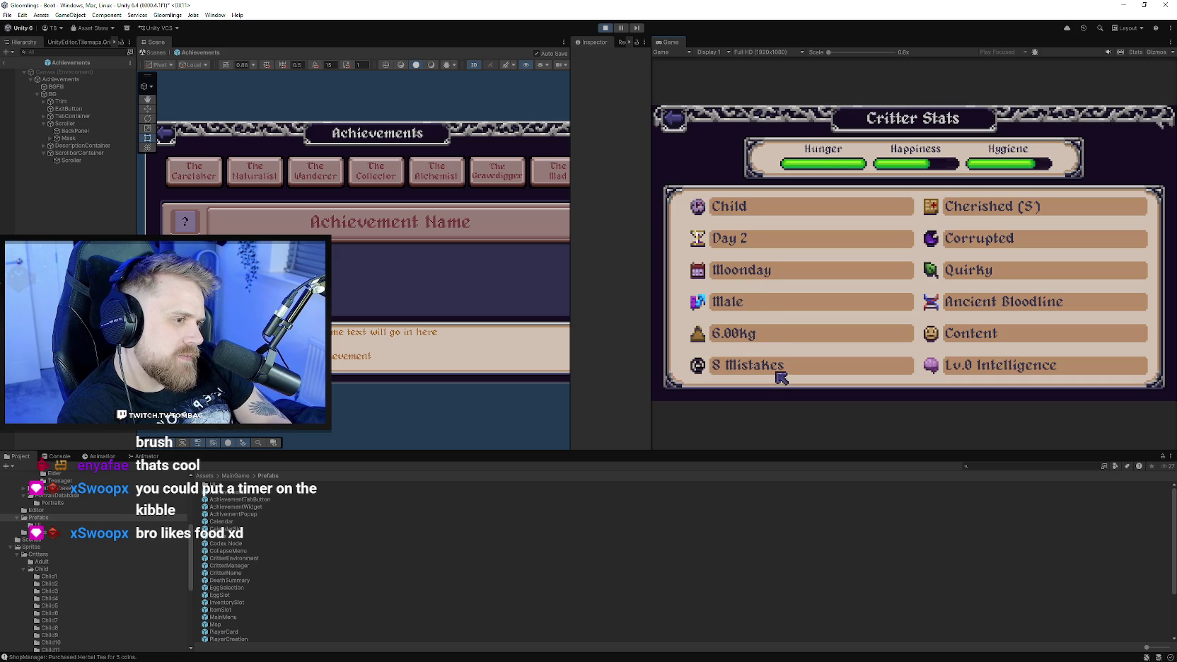
click(673, 120)
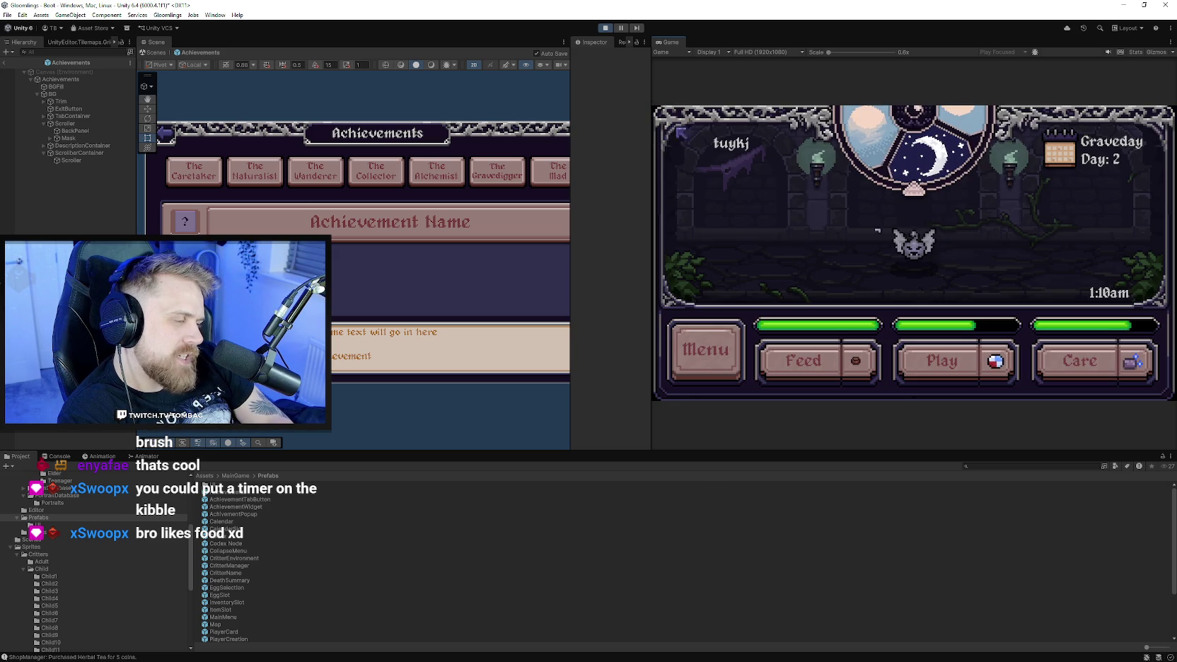
Glance at the inventory again, then travel by world map to the shop.
click(723, 330)
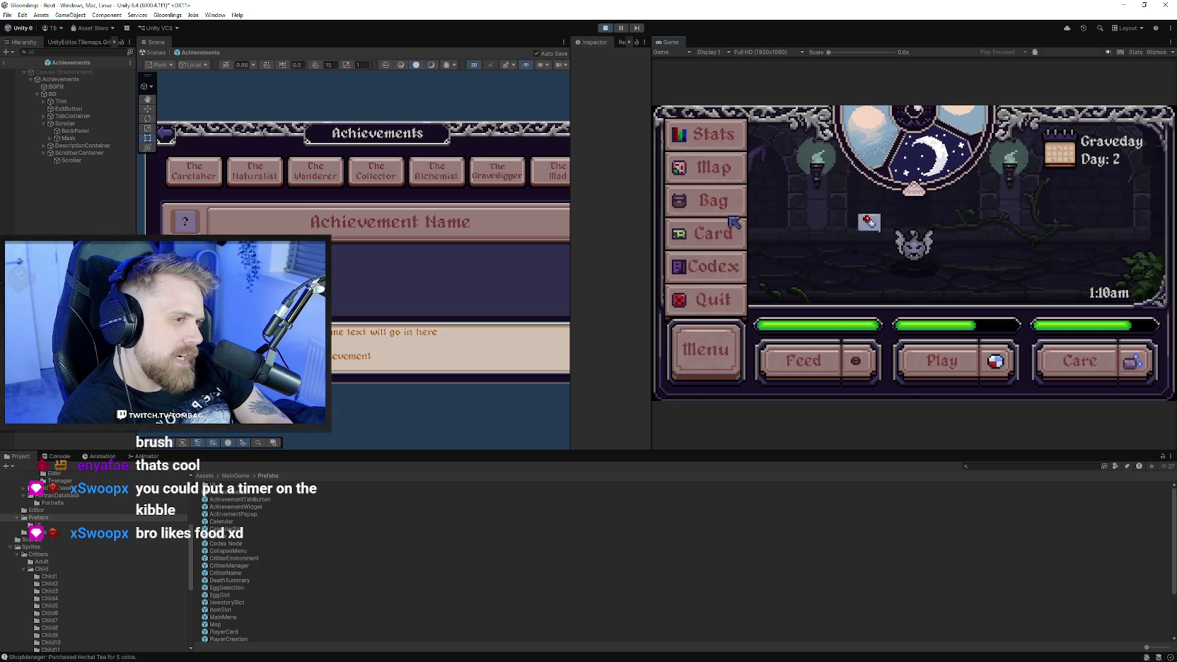
click(731, 210)
click(676, 119)
click(706, 351)
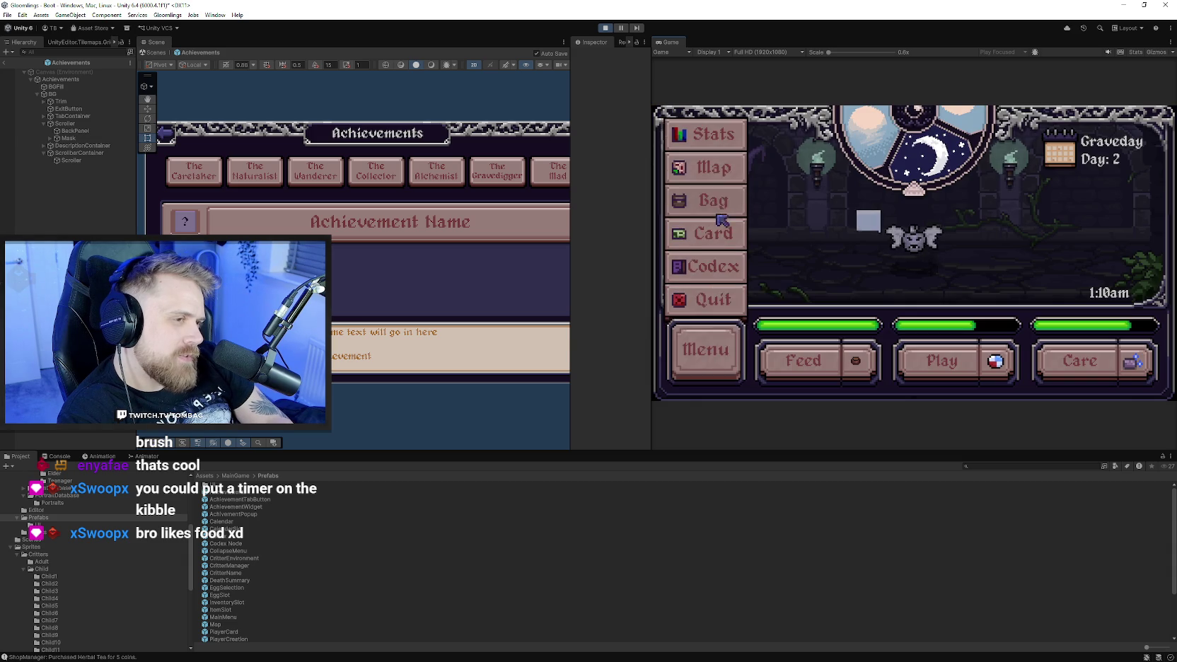
click(718, 172)
click(951, 274)
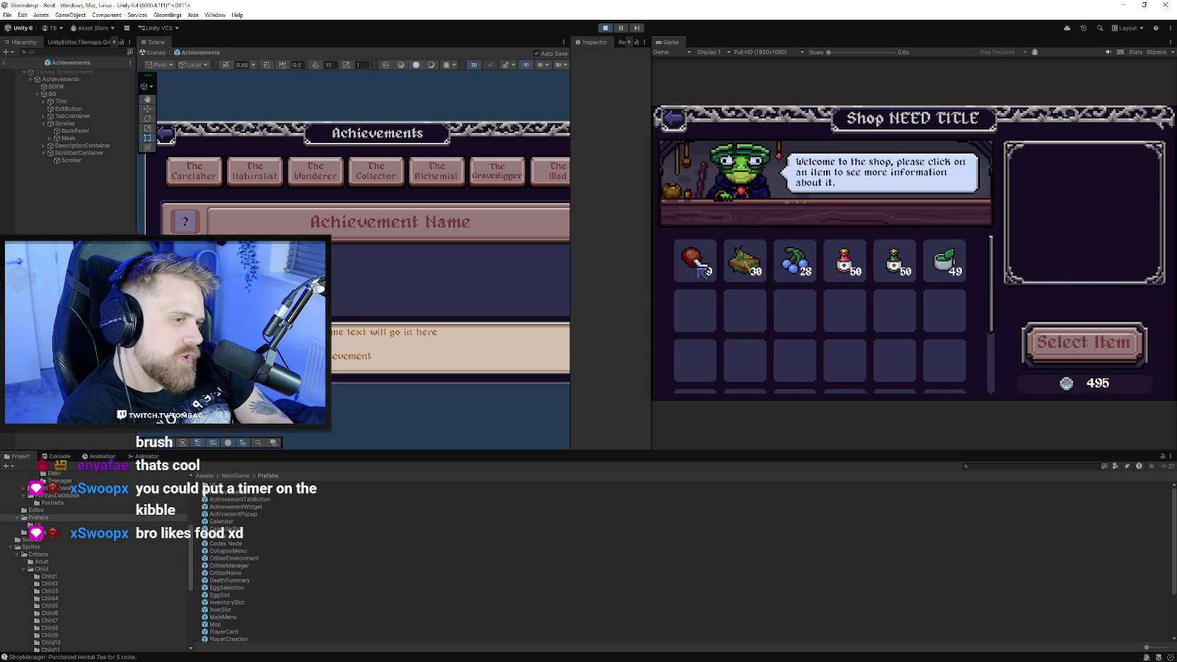
Compare Duelberries and Antiseptic Tonic, then buy one Basic Tonic for 5 coins.
click(794, 263)
click(844, 263)
click(884, 268)
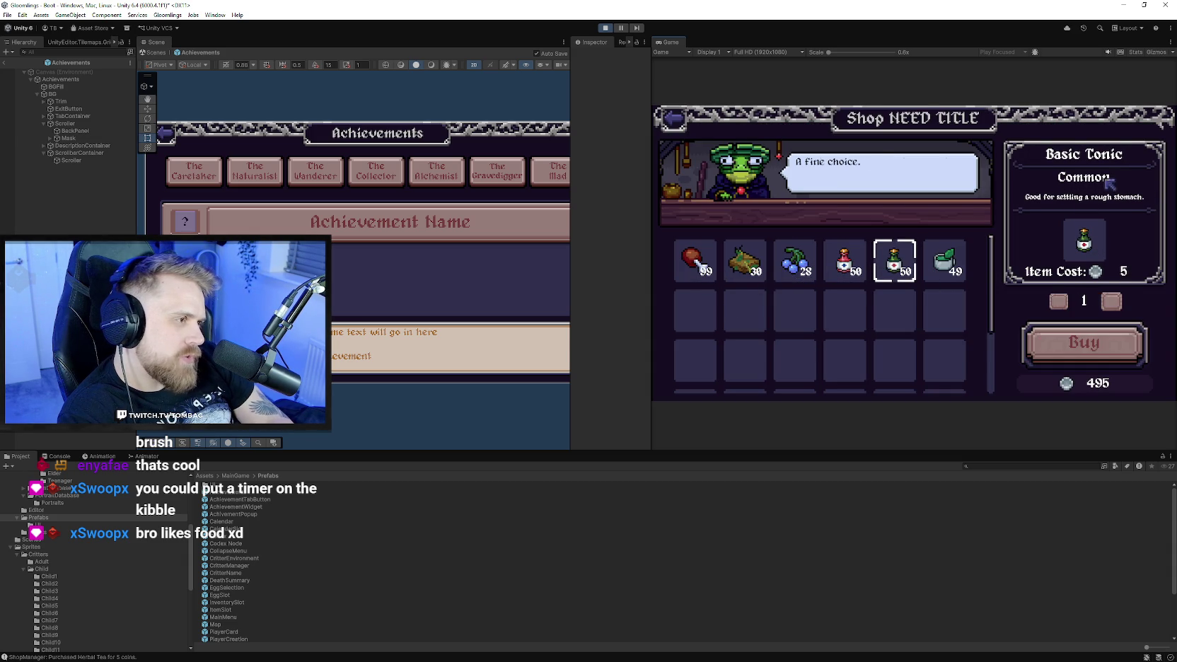
click(1096, 345)
click(675, 122)
click(814, 351)
Assign the Basic Tonic from the inventory to the quick slot as the care item.
click(739, 357)
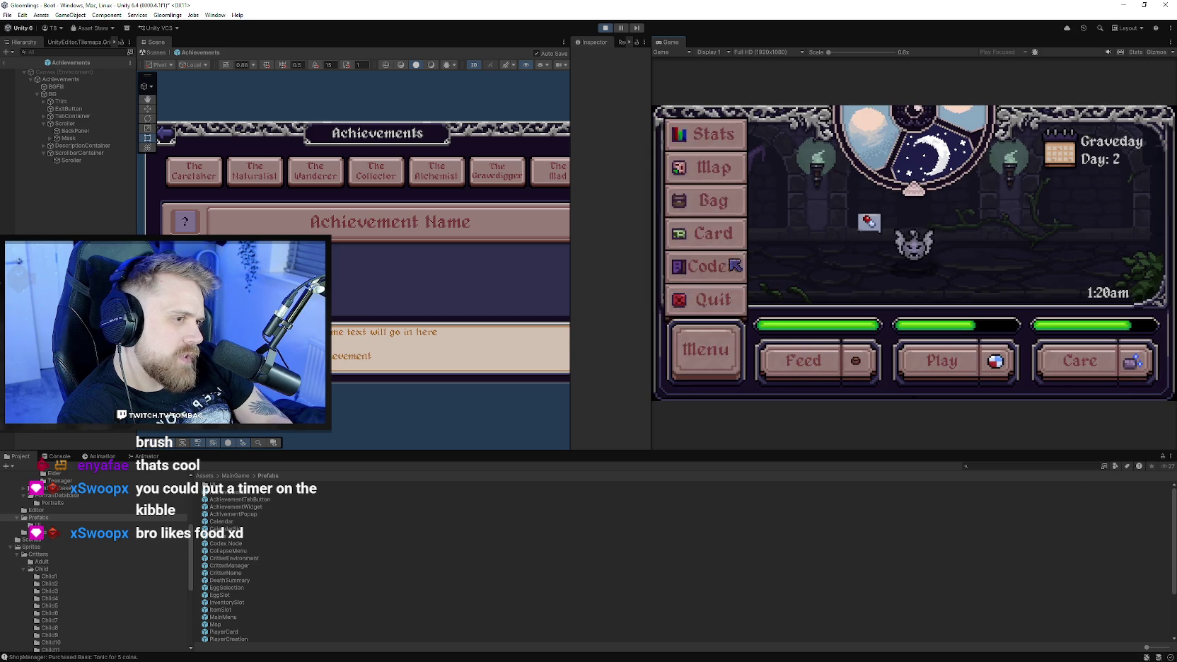
click(732, 207)
click(853, 184)
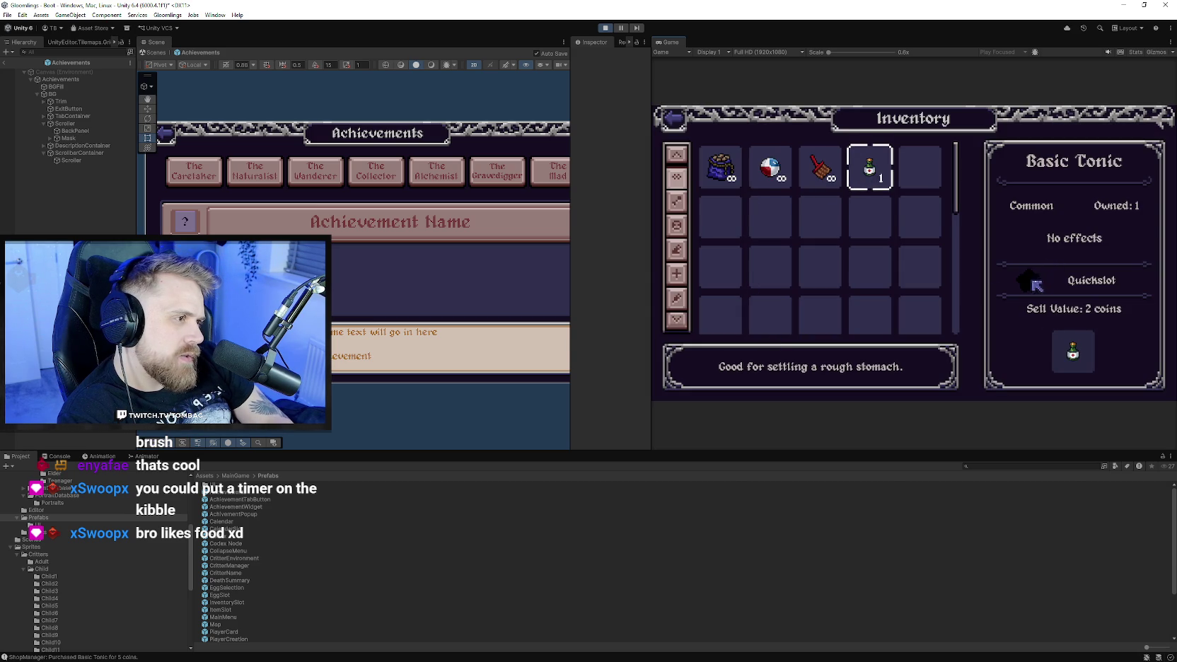
click(675, 121)
click(1132, 374)
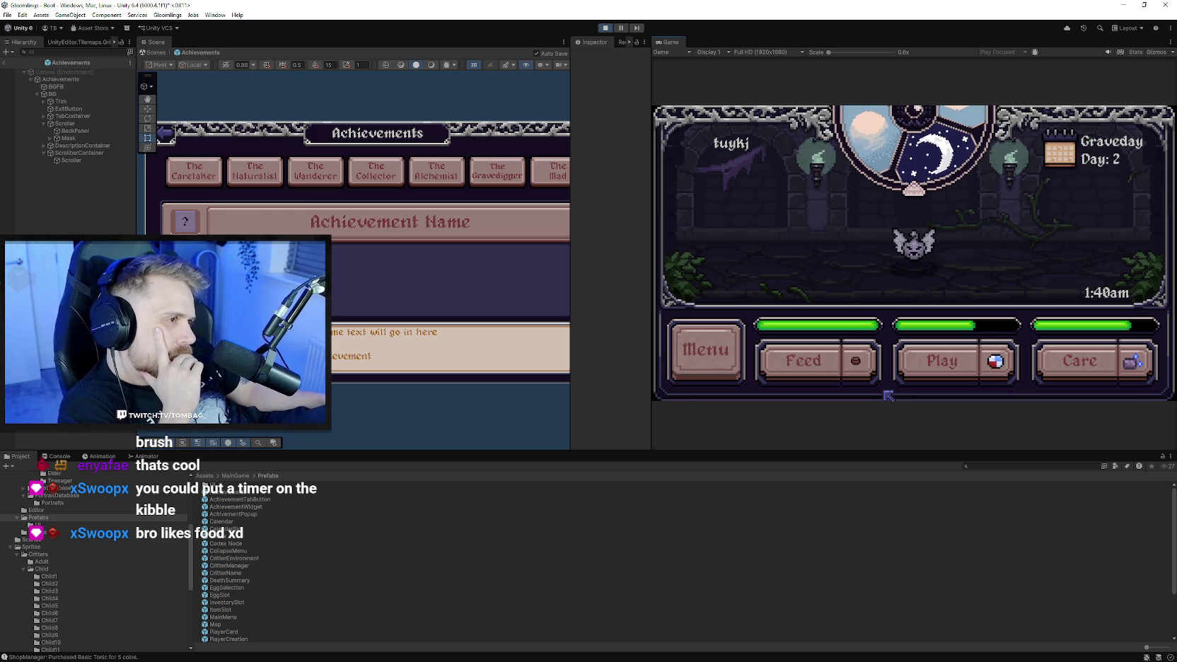
Glance at the world map and the pet's stats screen.
click(723, 362)
click(723, 179)
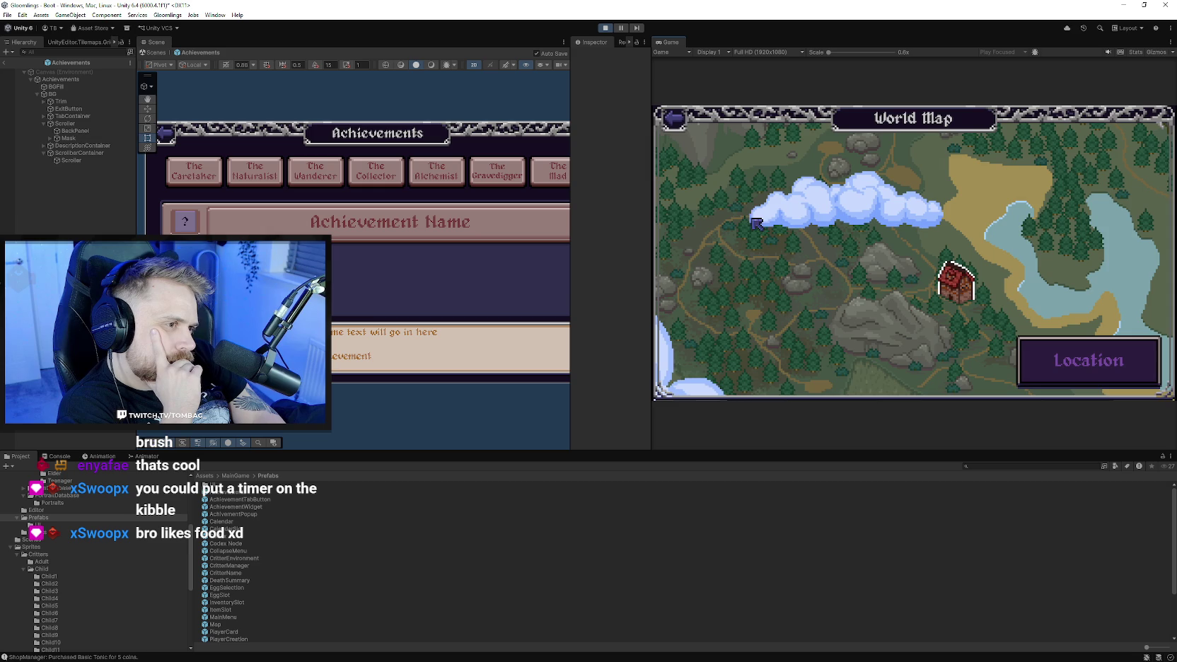
click(674, 129)
click(732, 161)
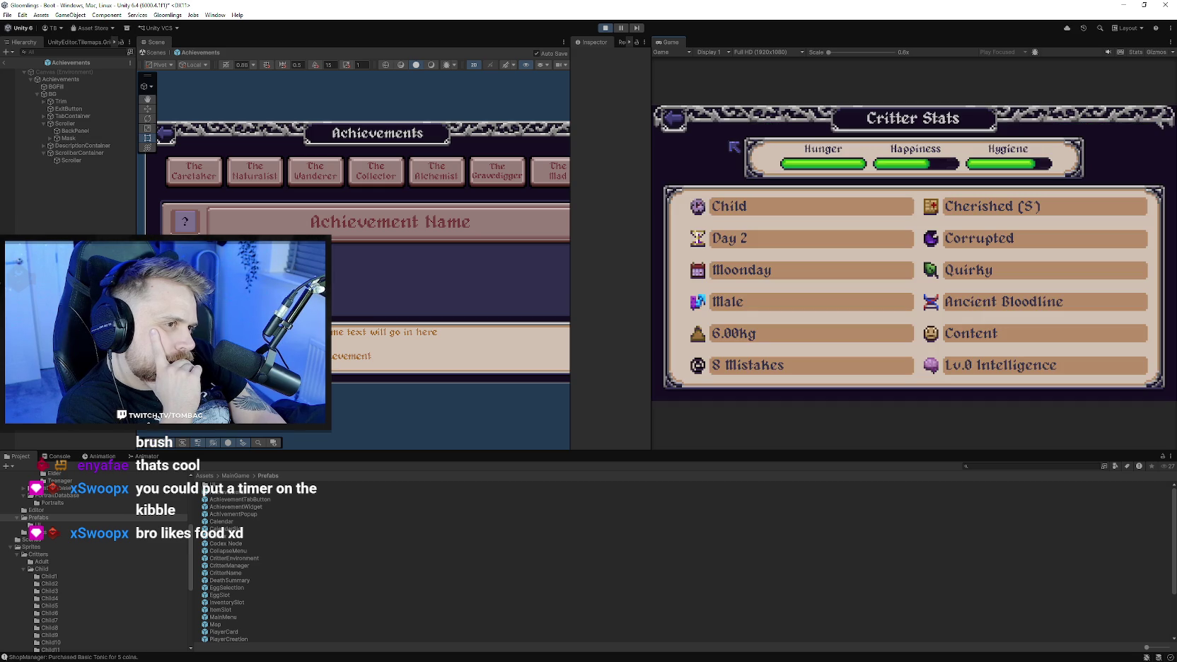
click(678, 123)
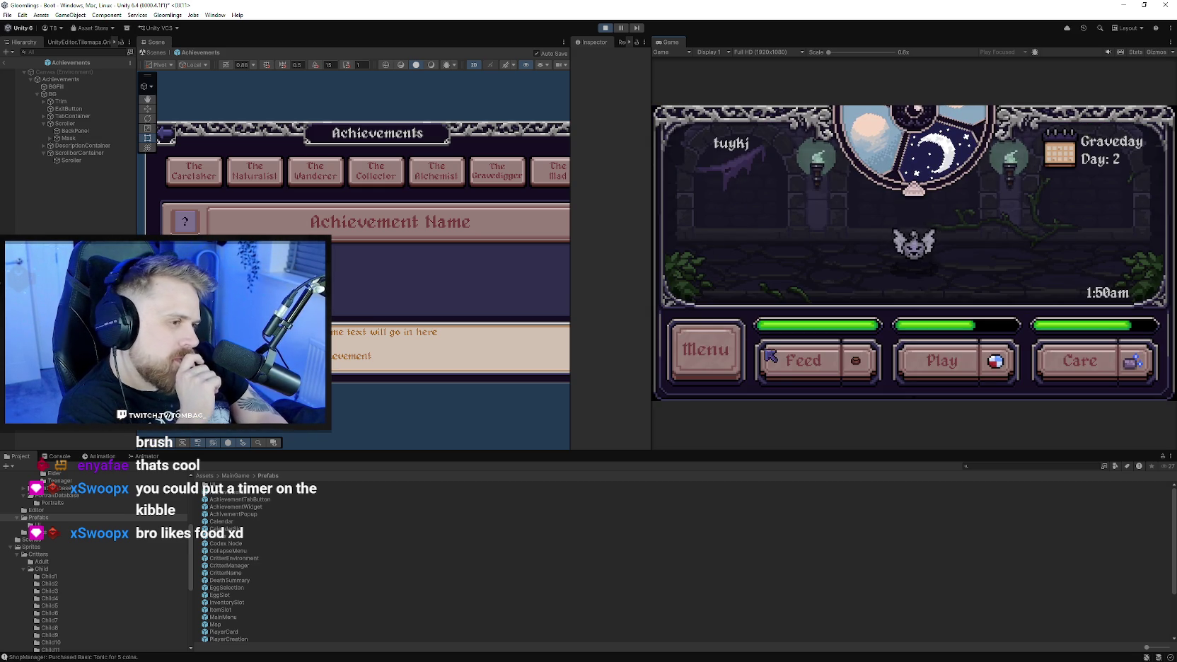
View the Tamer Card showing the coins, then quit to the title screen.
click(706, 351)
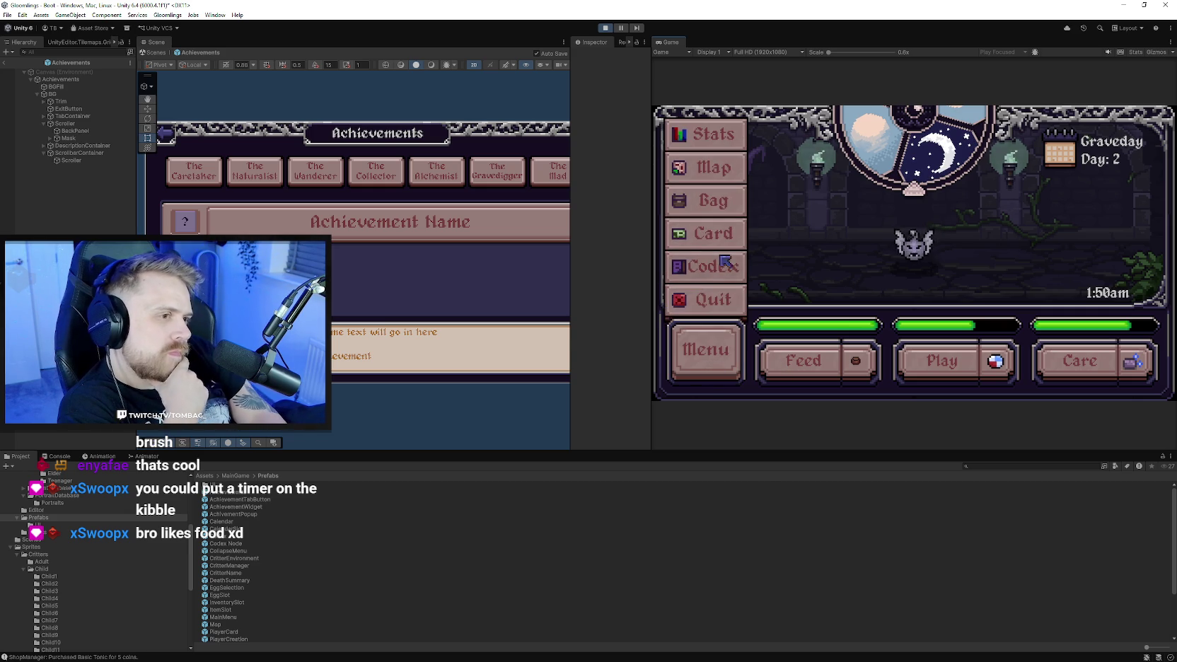
click(738, 242)
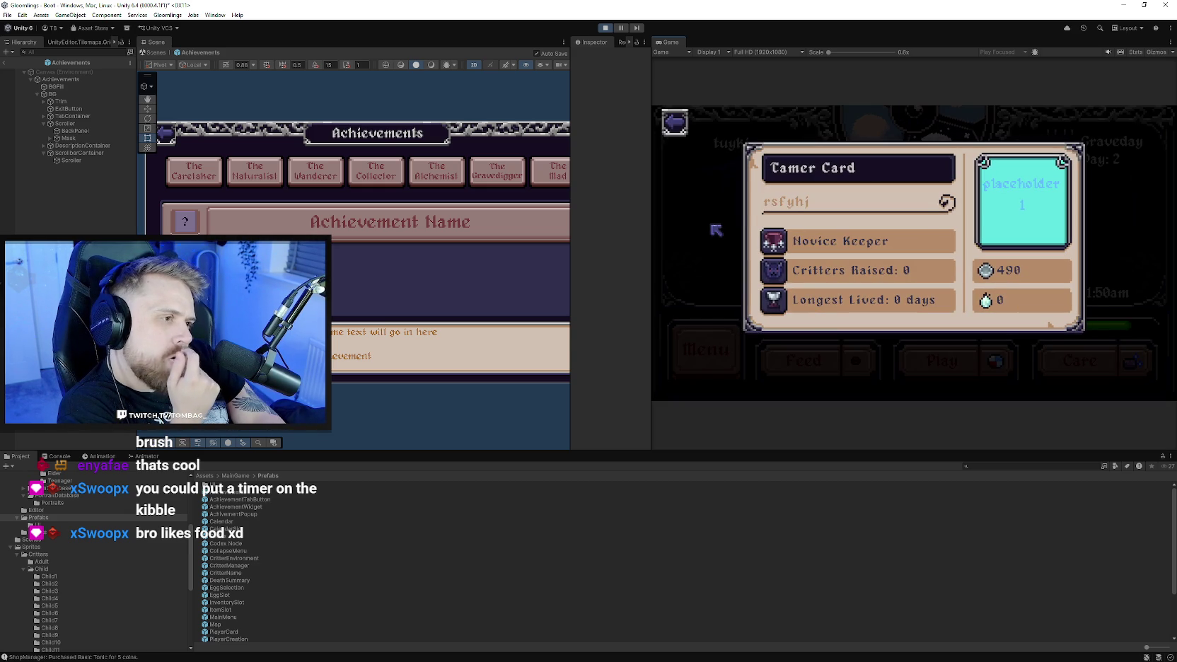
click(674, 123)
click(720, 346)
click(714, 304)
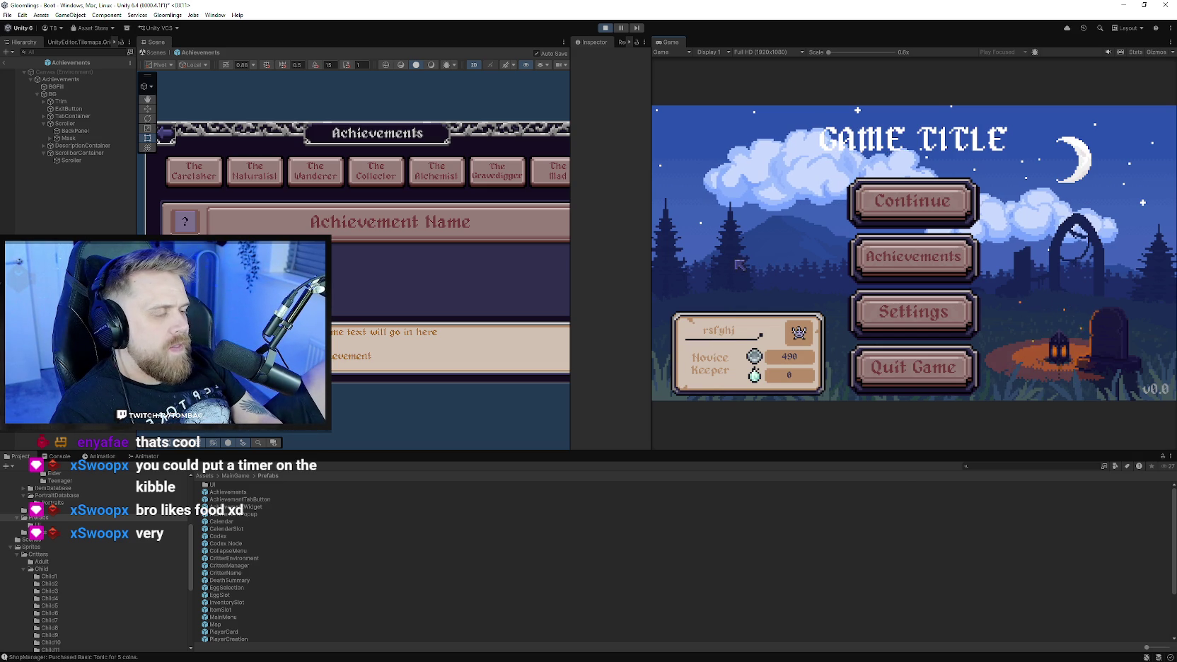
Open Achievements and view the Caretaker Expert and Caretaker Intermediate entries.
click(887, 260)
scroll(840, 221, down, 2)
scroll(845, 228, up, 3)
scroll(851, 236, down, 3)
scroll(802, 224, up, 1)
click(802, 223)
click(814, 273)
Scroll through Caretaker Legend, Novice, First Steps and The Elder achievements, then go back.
scroll(818, 274, down, 1)
click(820, 276)
scroll(821, 254, down, 1)
scroll(820, 255, down, 1)
click(817, 280)
scroll(823, 252, down, 1)
click(822, 252)
click(826, 317)
scroll(829, 300, down, 1)
scroll(793, 234, up, 3)
click(679, 121)
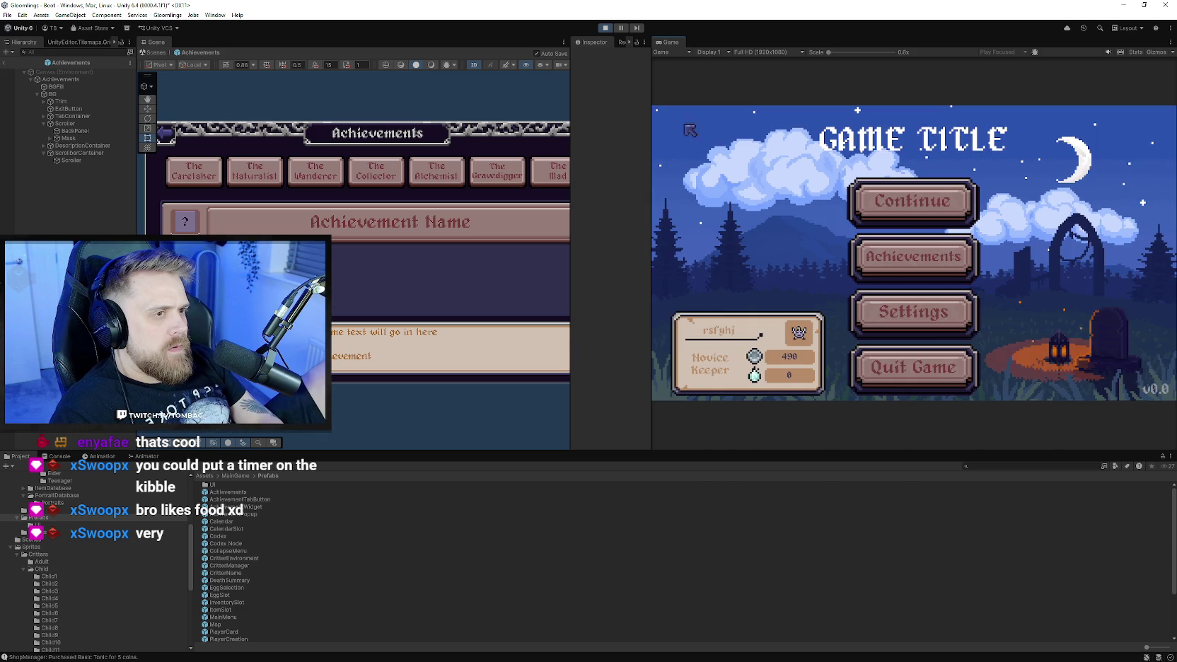
Continue the saved game into the pet room and look through the Window and Gloomlings Debug menus.
click(866, 202)
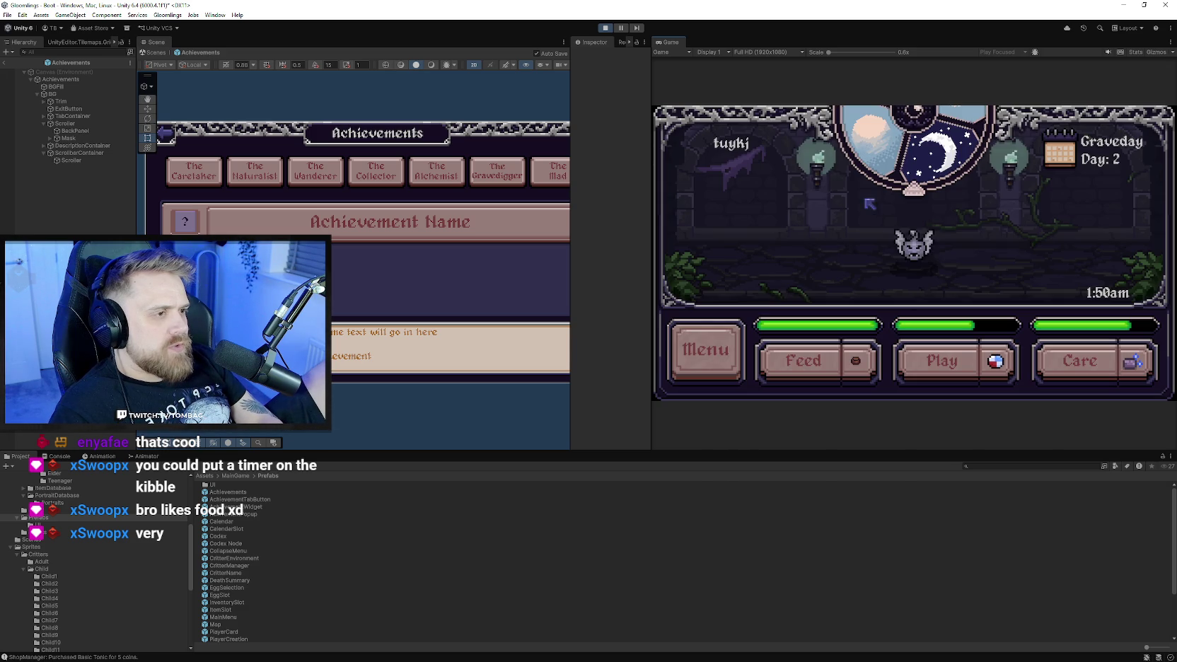
click(732, 348)
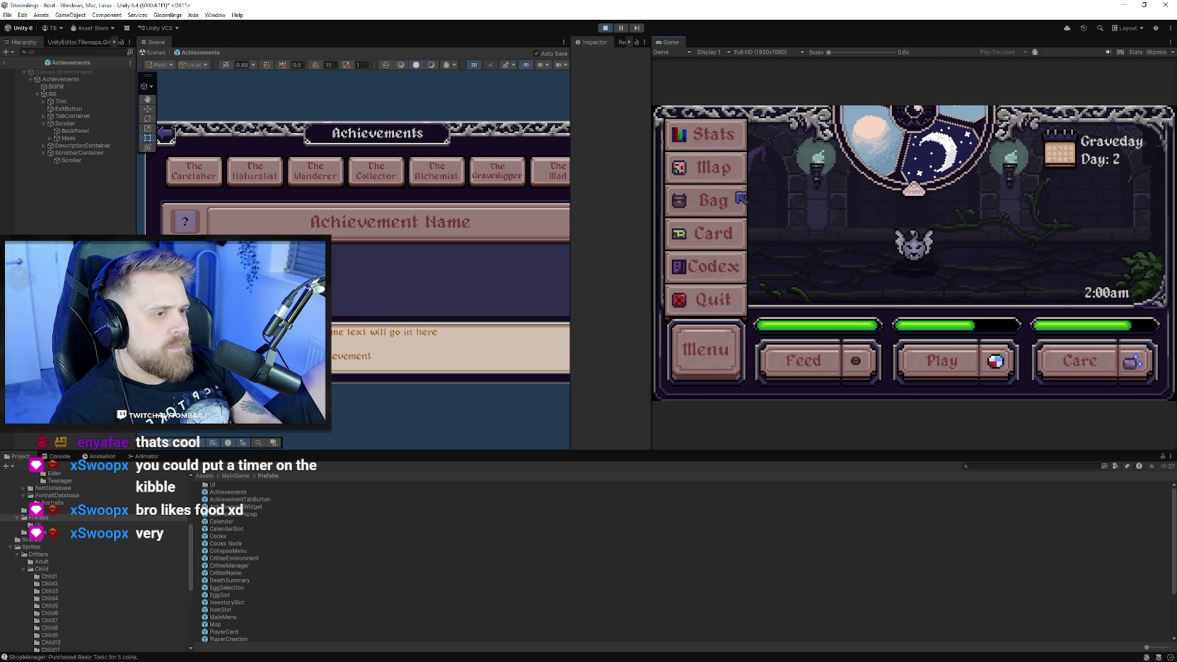
click(707, 347)
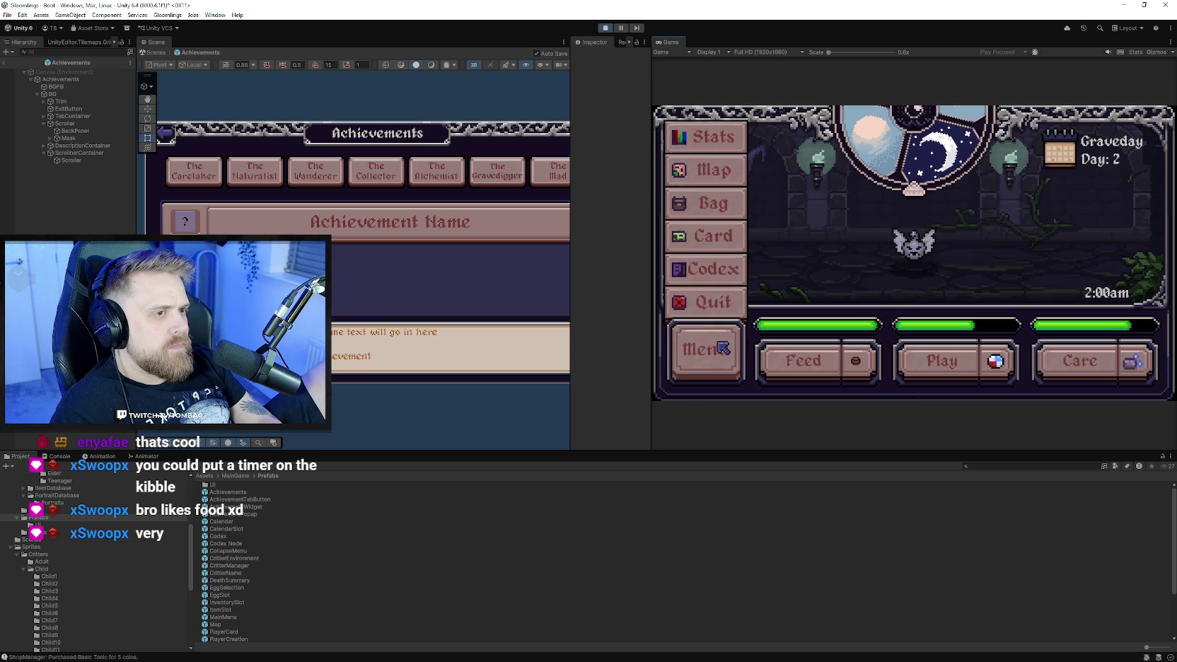
click(209, 16)
mouse_move(167, 15)
mouse_move(220, 50)
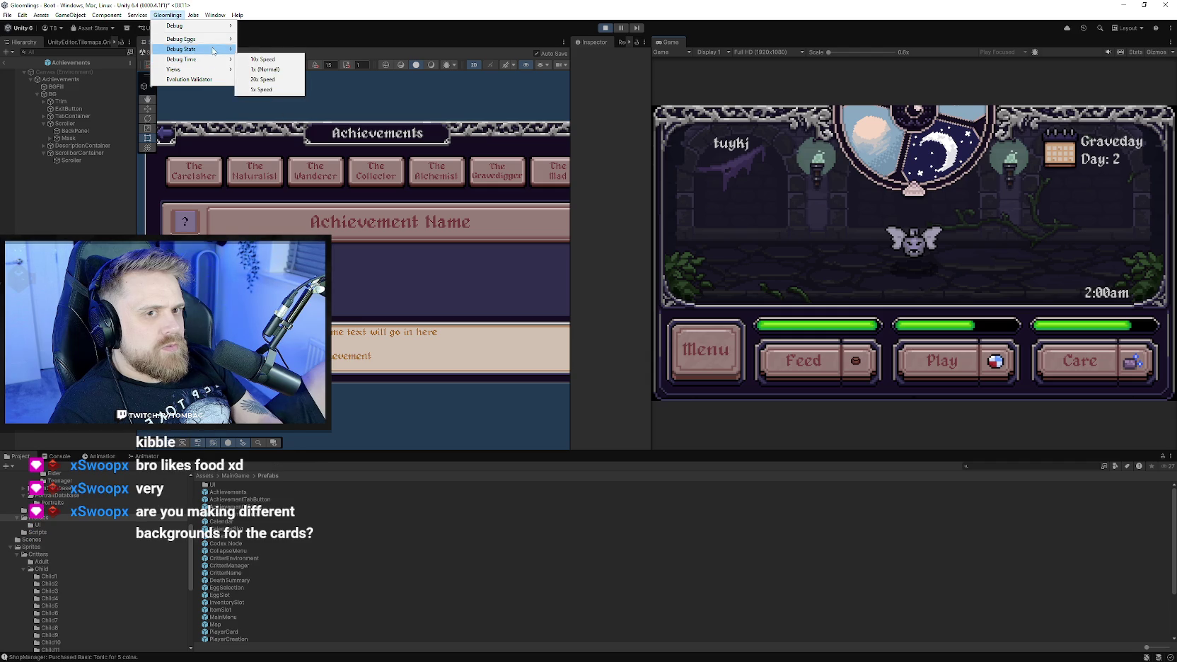
Enter a tamer name on the Tamer Card, save the project with Ctrl+S, and close the card.
click(167, 15)
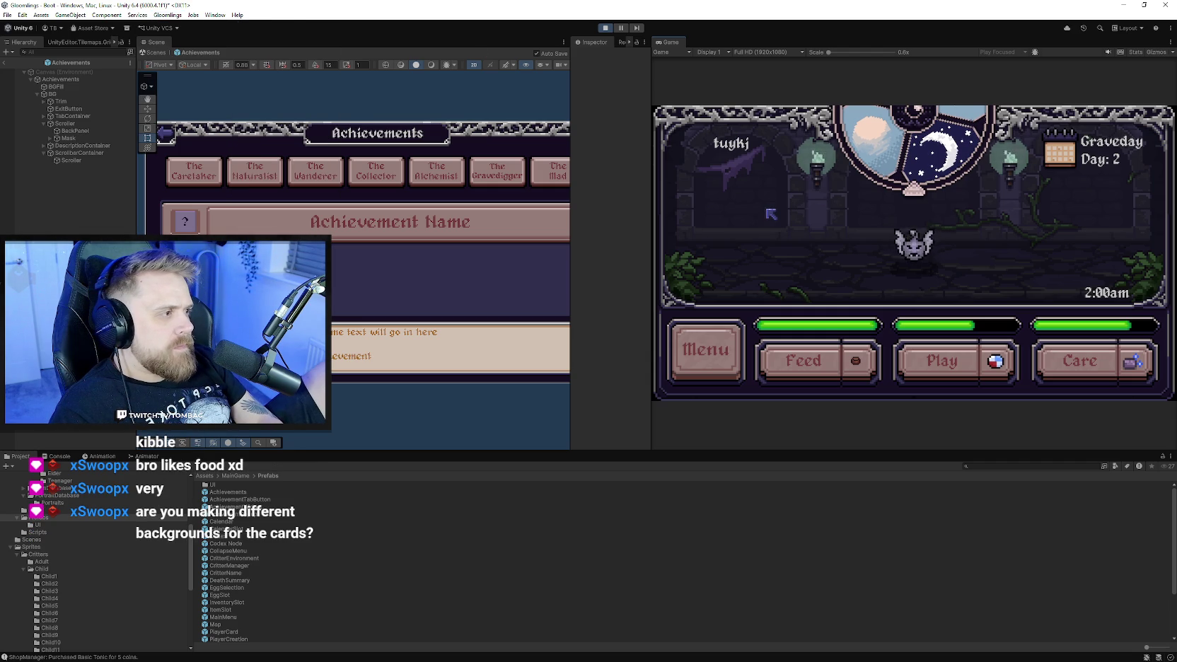
click(705, 349)
click(707, 233)
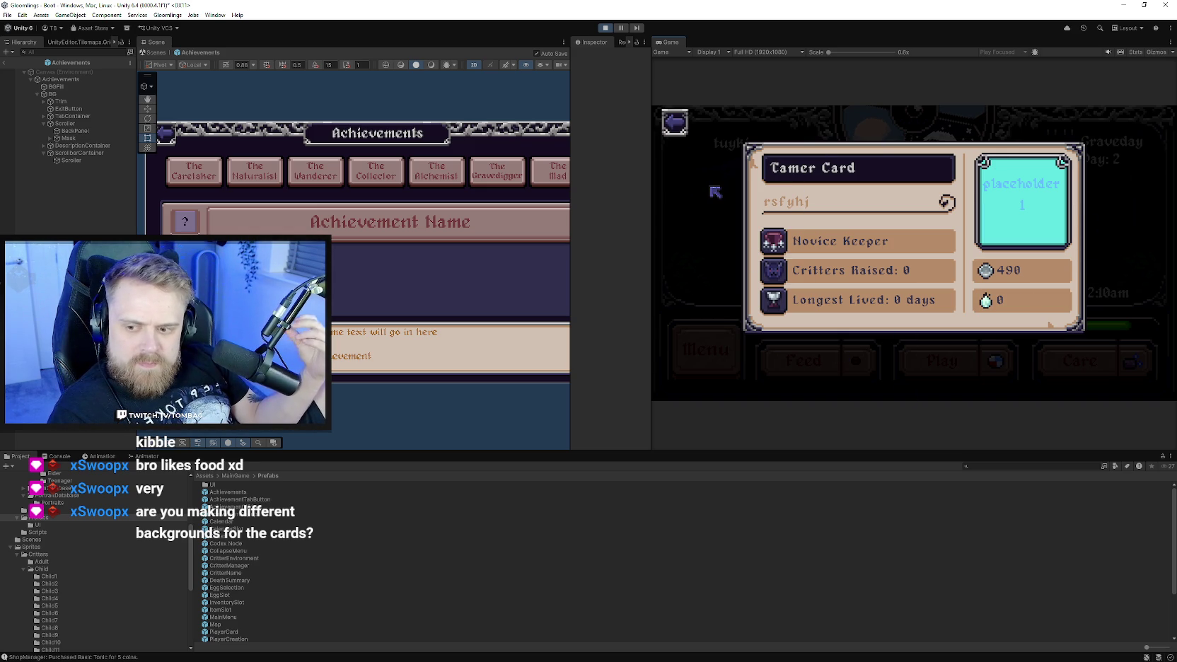
key(ctrl+s)
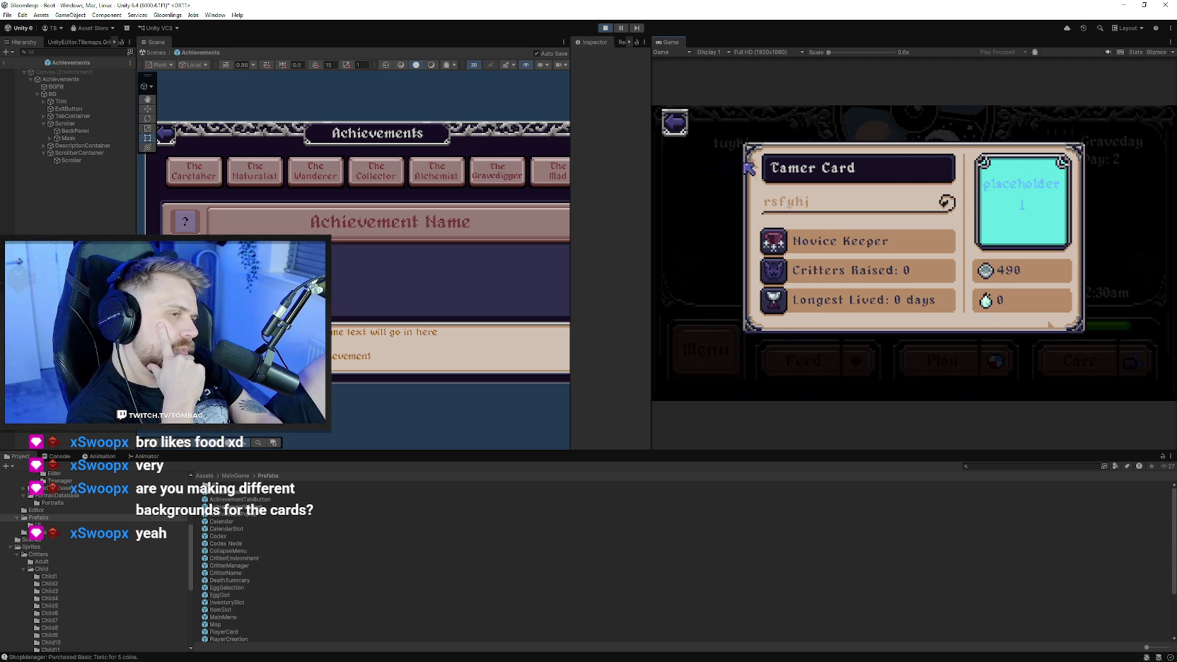
click(707, 347)
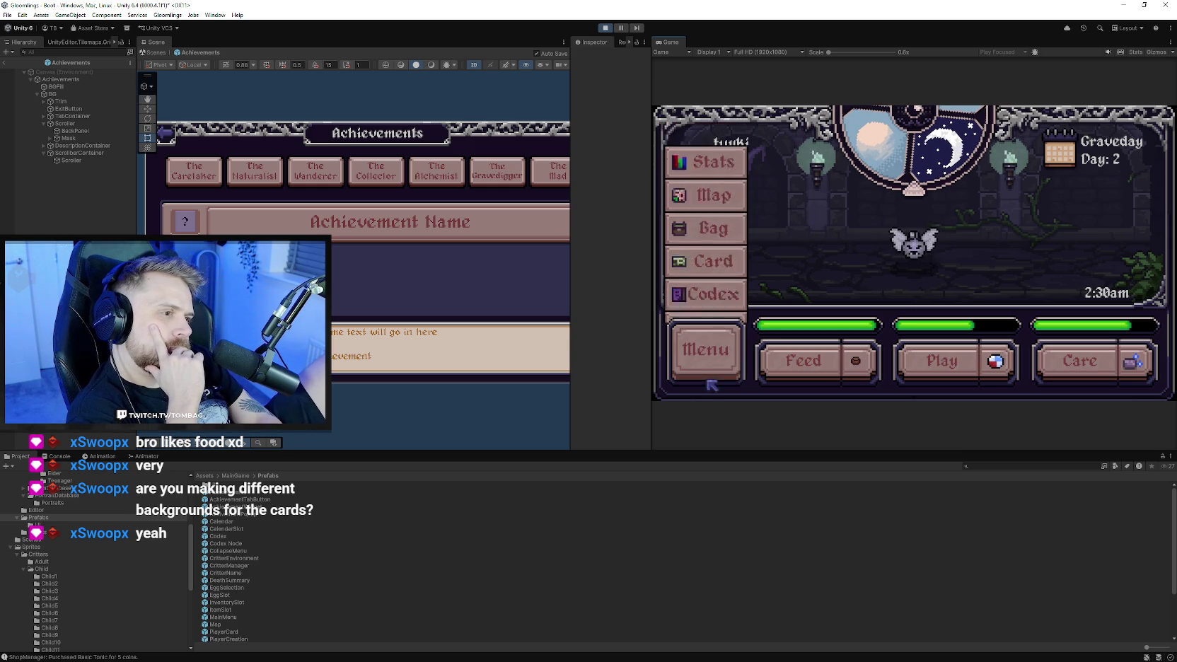
Open the Tamer Card from the game's side menu, then close it.
click(727, 354)
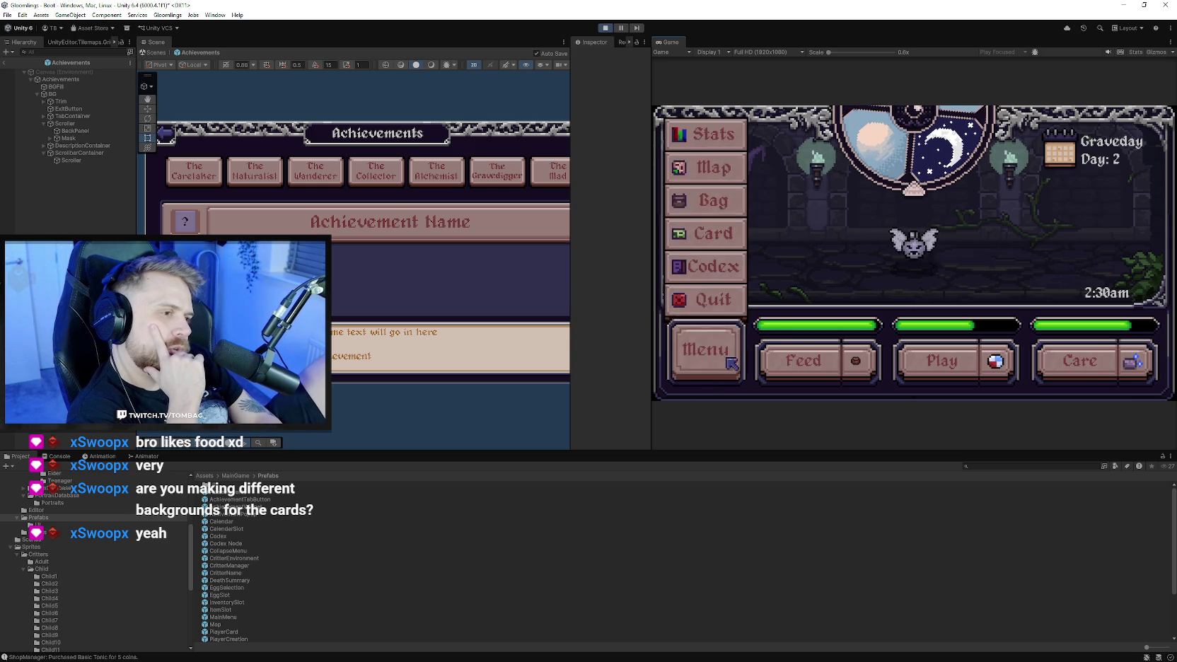
click(732, 359)
click(722, 236)
click(720, 355)
Toggle the side menu open and closed many times, including mid-animation, to test its slide.
click(720, 356)
click(720, 356)
click(720, 356)
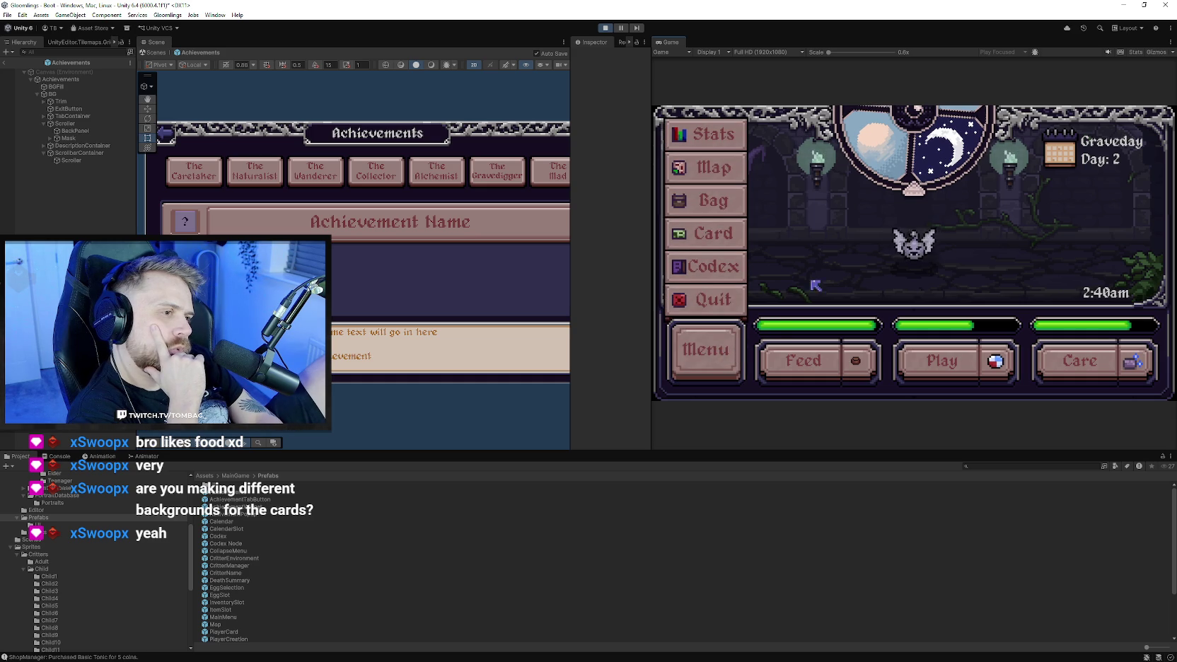
click(752, 334)
click(752, 334)
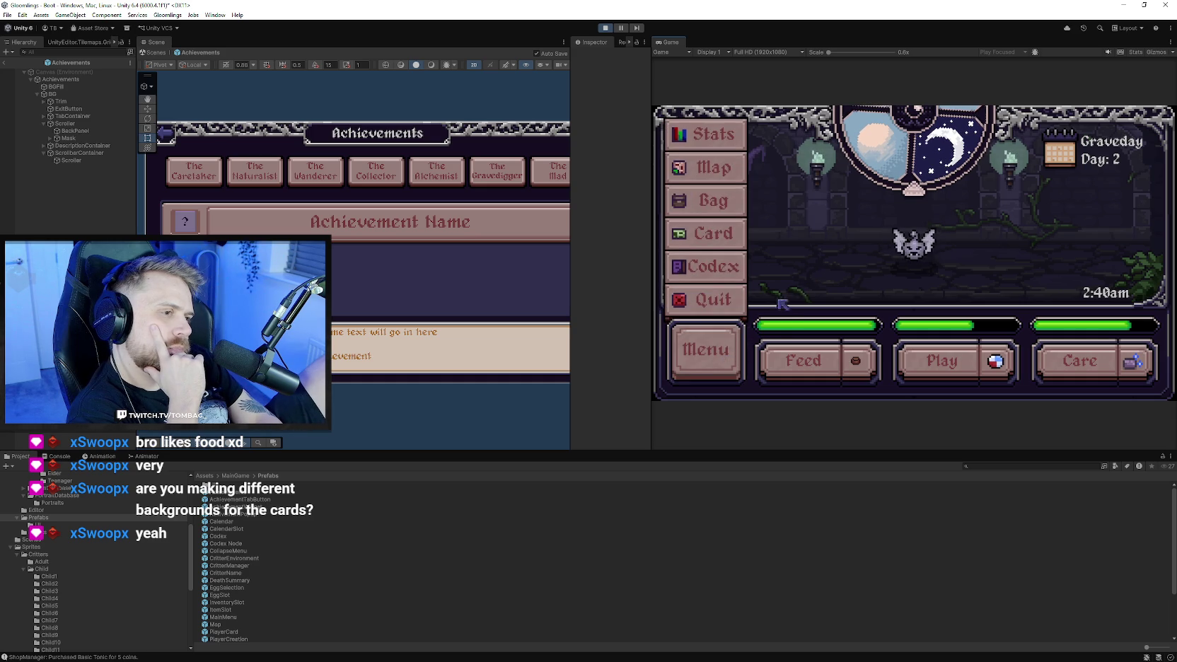
click(728, 360)
click(729, 360)
click(721, 366)
click(722, 368)
click(723, 372)
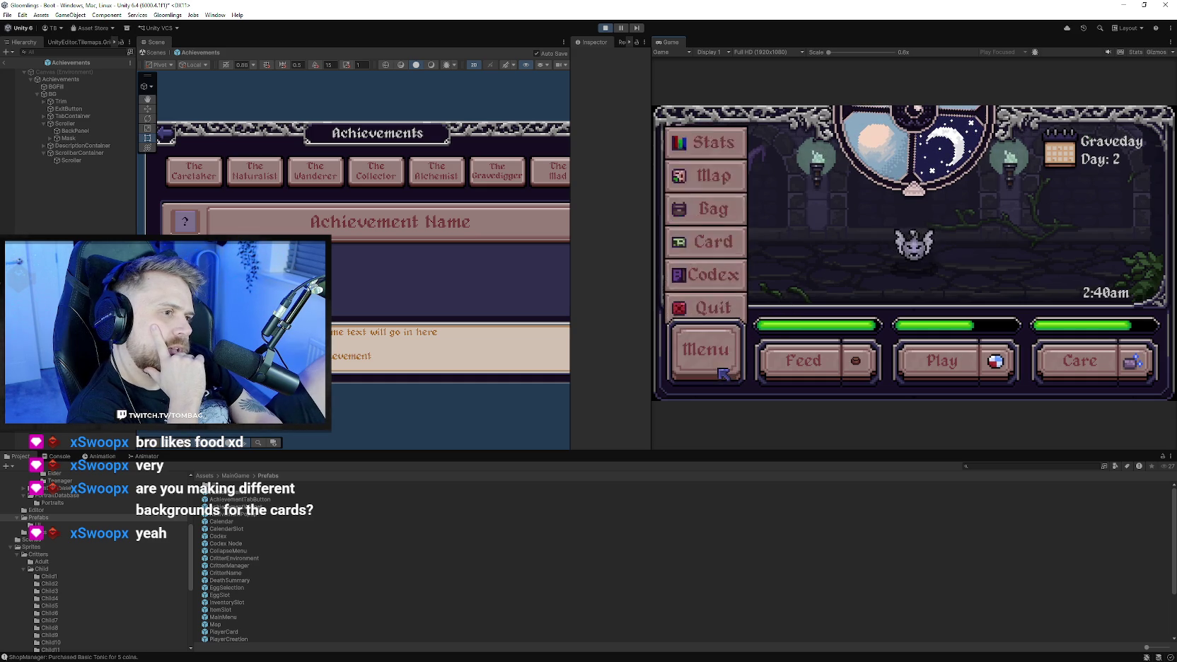
click(721, 361)
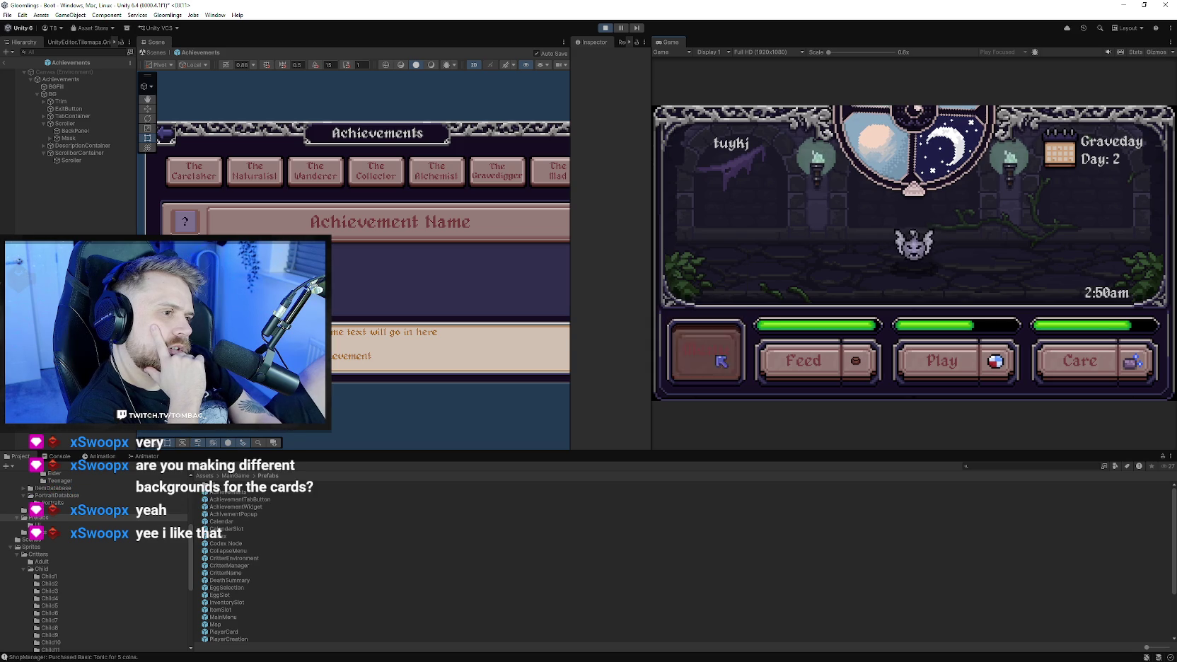
click(716, 357)
click(721, 361)
click(721, 362)
click(720, 362)
click(720, 357)
click(721, 350)
click(721, 348)
click(721, 349)
click(733, 365)
click(732, 365)
click(733, 365)
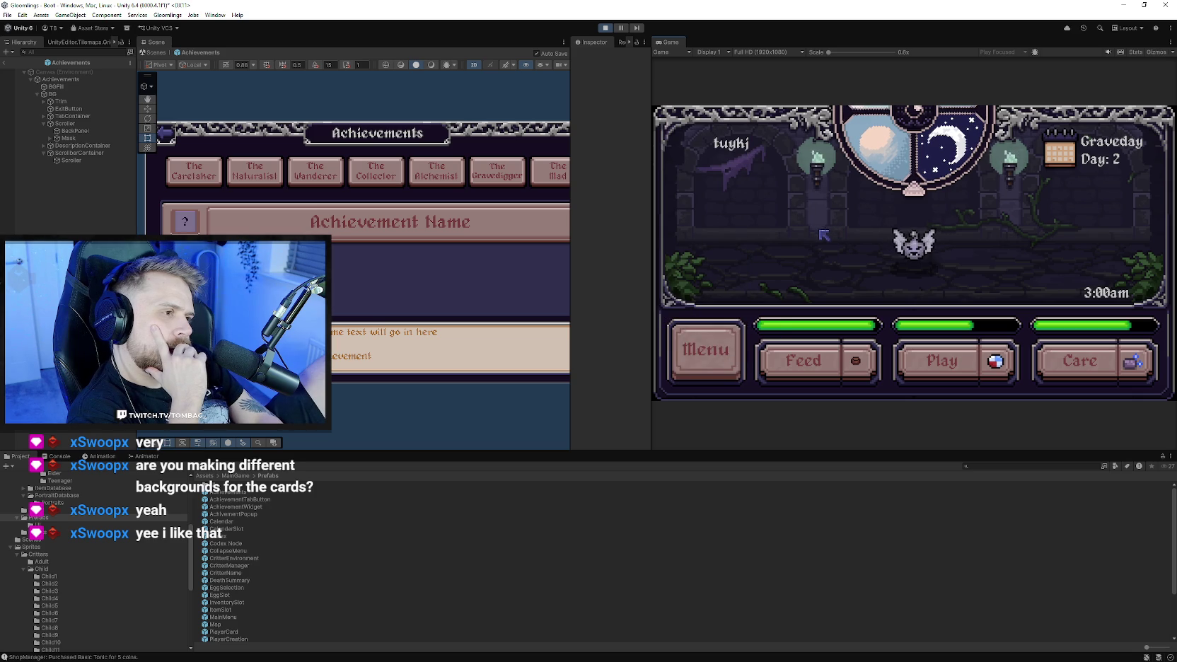
Finish the slide test with the menu closed, then open the Codex of critters.
click(711, 357)
click(711, 359)
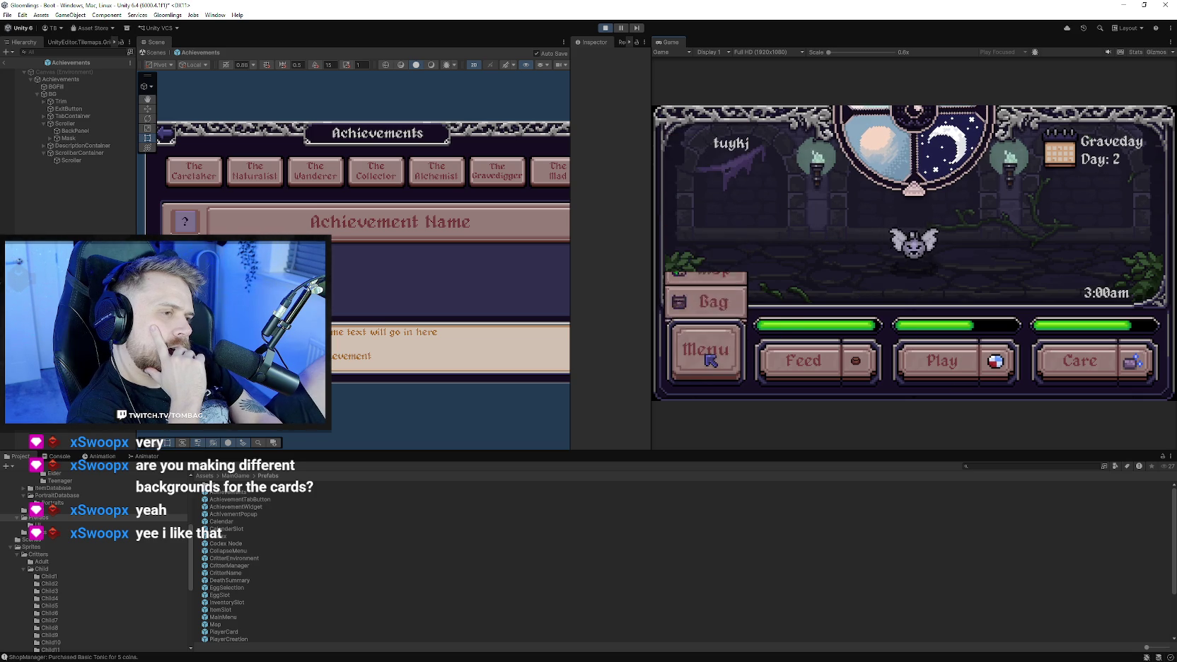
click(711, 360)
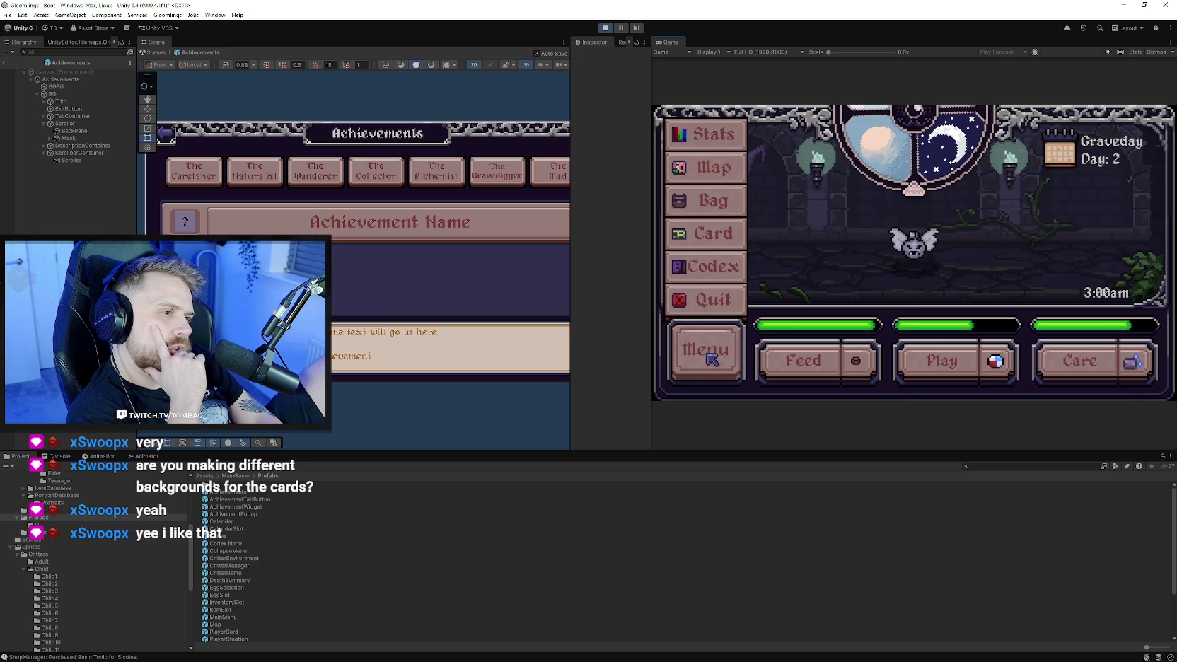
click(725, 346)
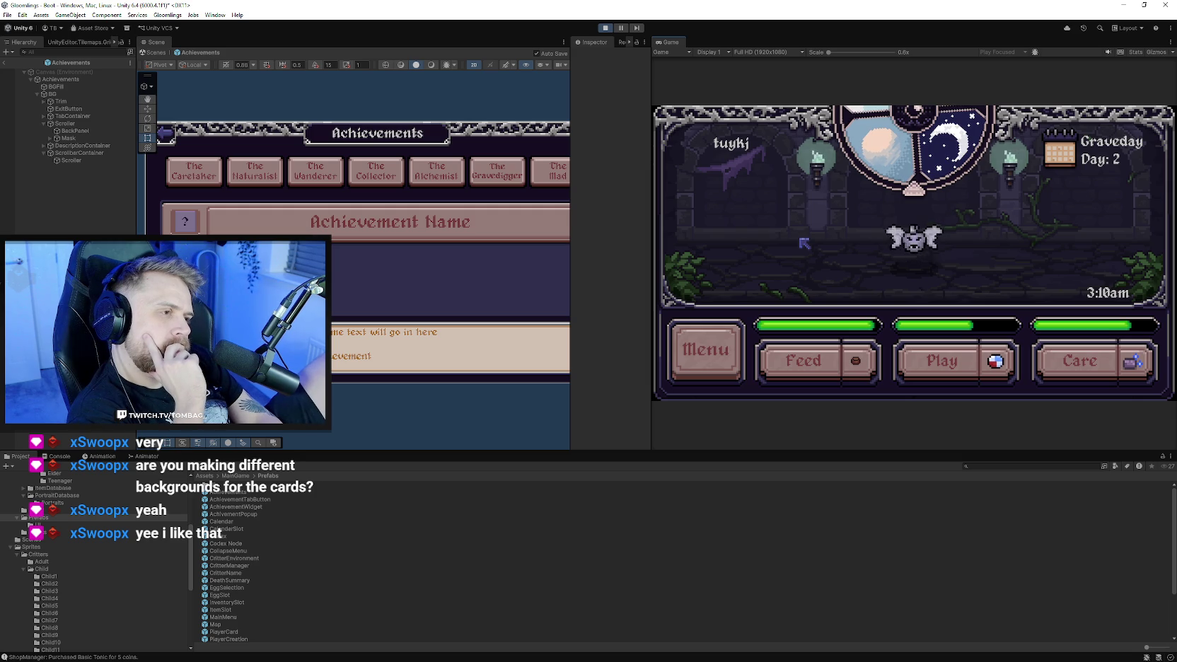
click(706, 350)
click(720, 270)
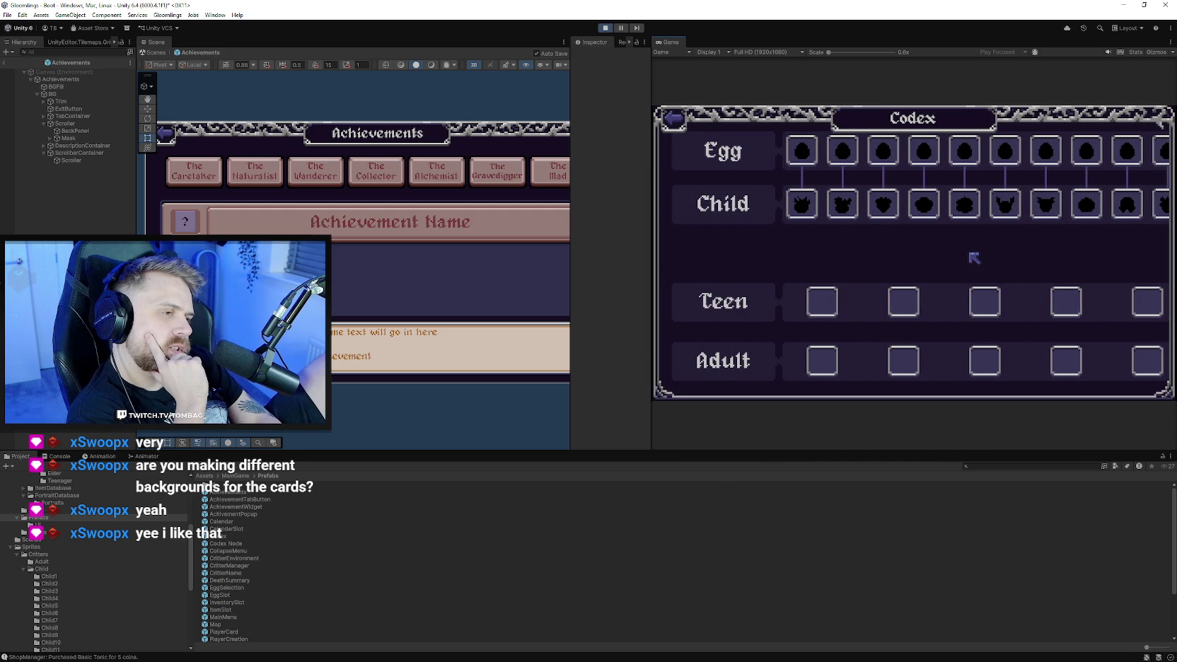
drag(971, 259, 814, 284)
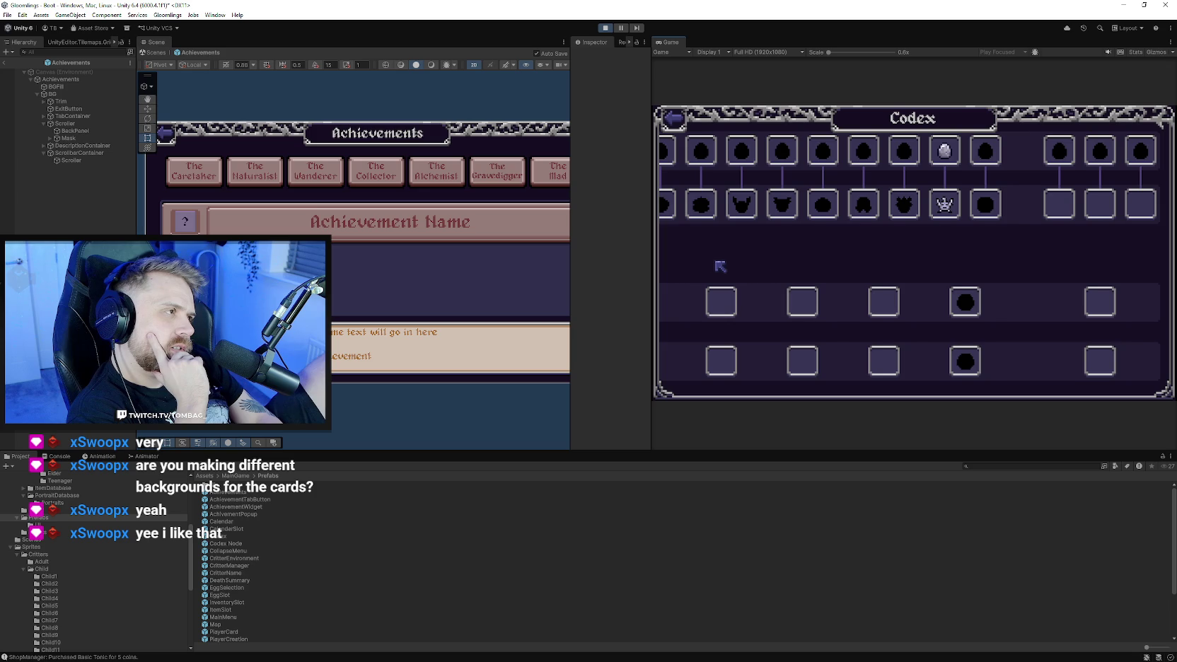
drag(734, 268, 1001, 290)
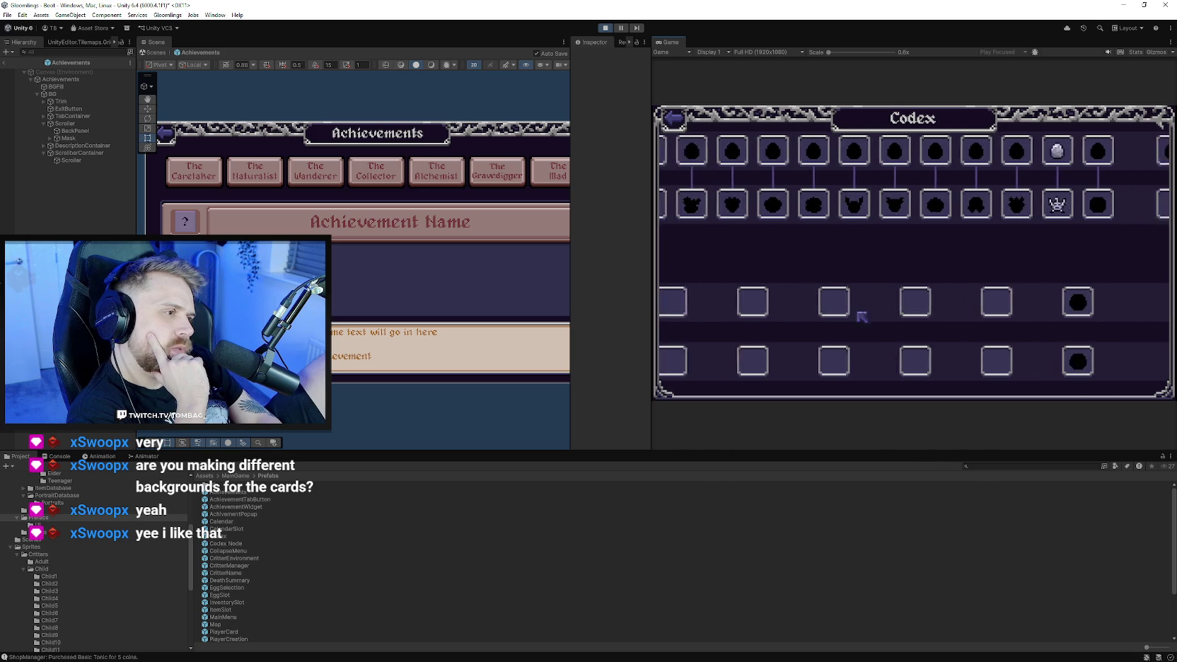
scroll(932, 341, down, 2)
mouse_move(968, 307)
mouse_down()
mouse_move(854, 280)
mouse_move(1085, 281)
mouse_move(959, 255)
mouse_move(739, 254)
mouse_move(807, 284)
mouse_move(1063, 299)
mouse_move(696, 268)
mouse_move(1055, 302)
mouse_up()
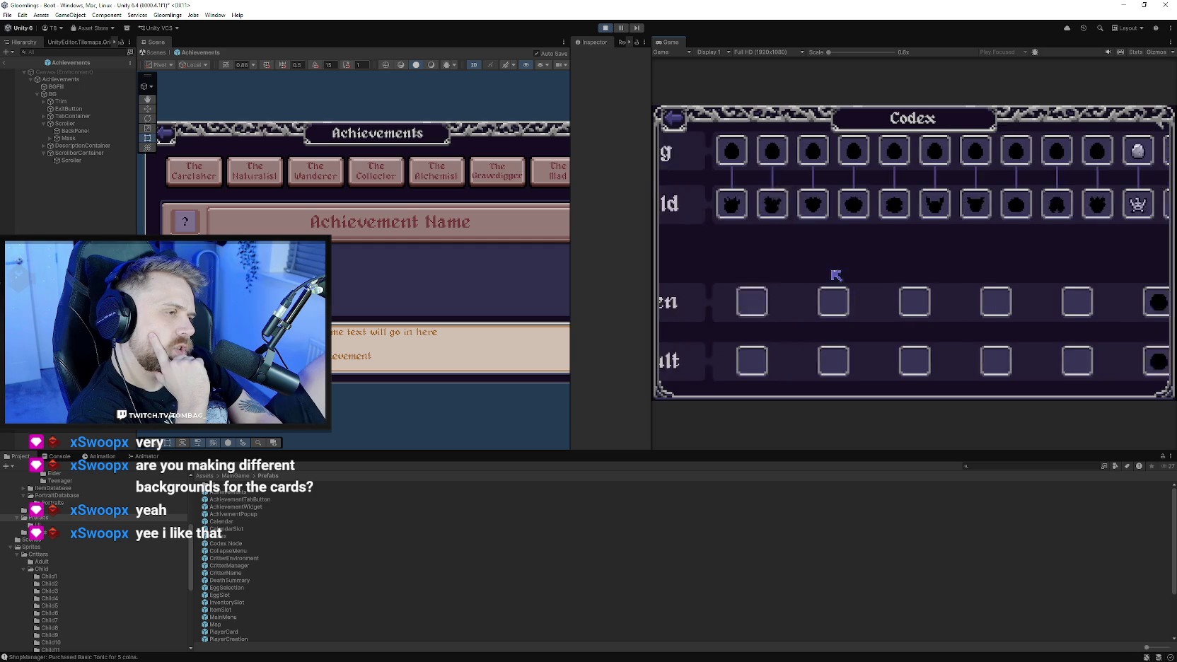
click(905, 204)
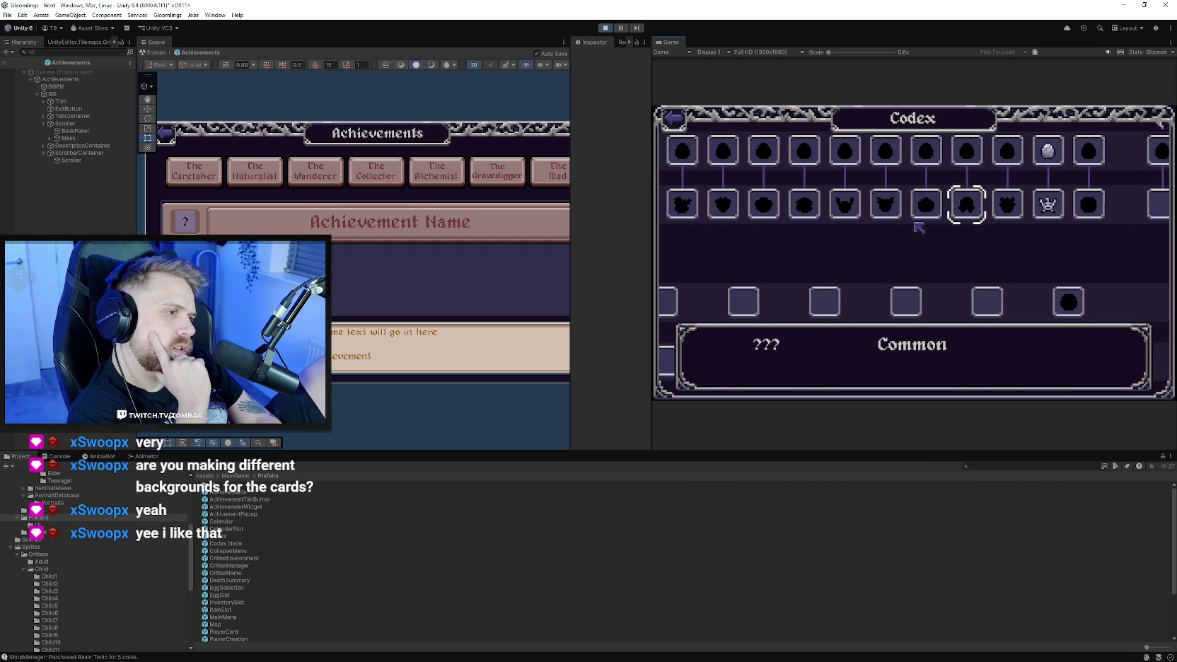
drag(983, 212, 944, 212)
click(943, 212)
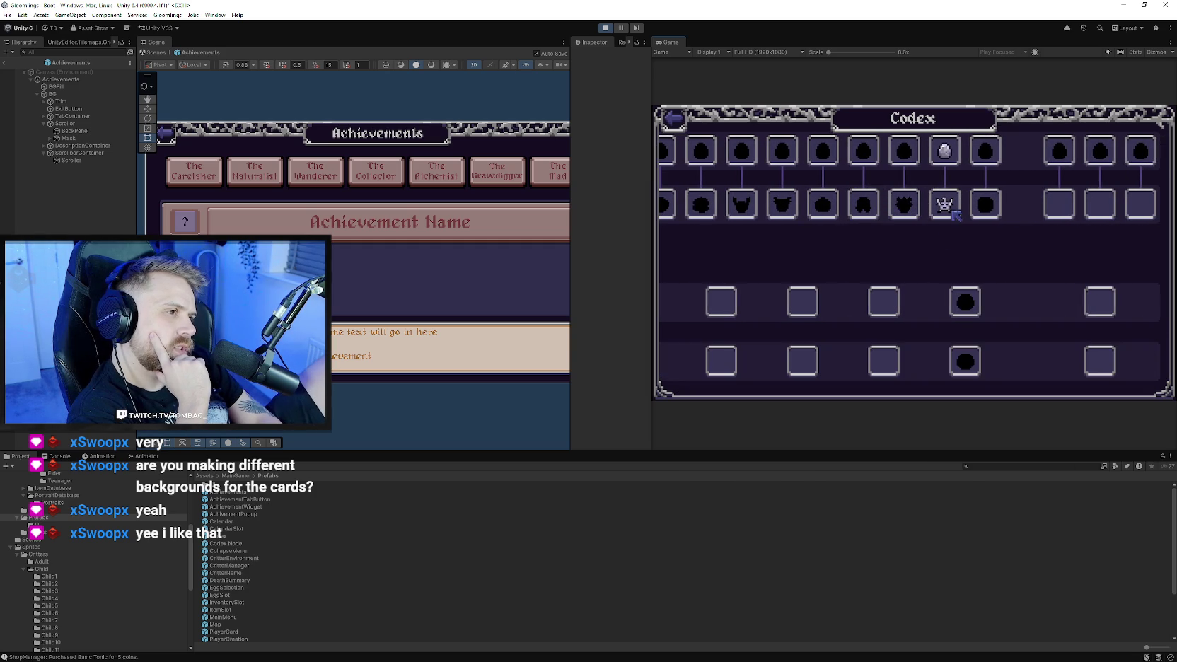
mouse_move(918, 263)
mouse_down()
mouse_move(1067, 265)
mouse_move(887, 273)
mouse_move(1075, 288)
mouse_move(853, 298)
mouse_up()
click(669, 120)
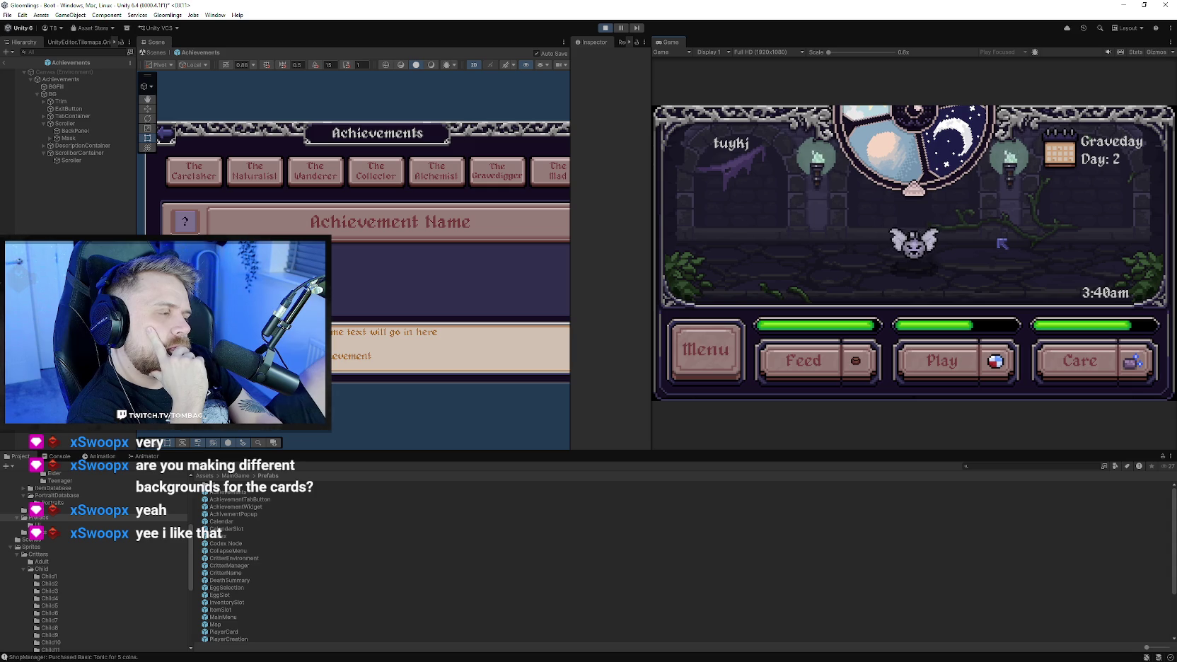
click(706, 349)
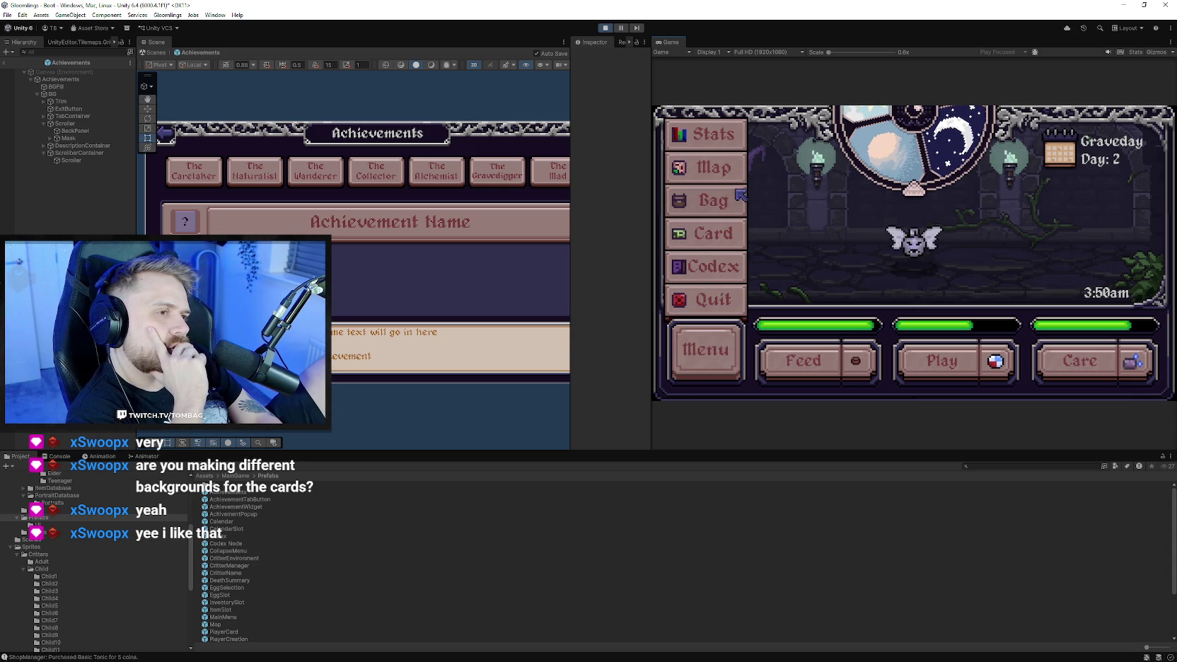
Enter the shop from the world map and inspect the Dwellberries and Herbal Remedy items.
click(739, 168)
click(981, 282)
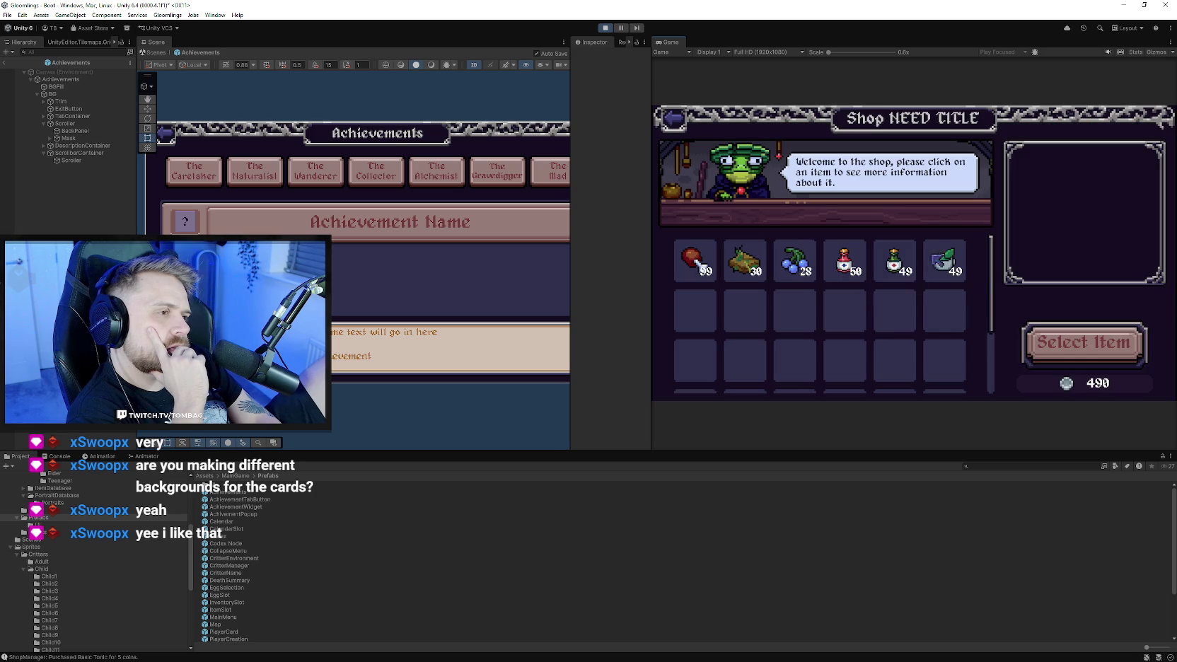
click(806, 272)
click(744, 265)
click(796, 265)
Check the Basic Tonic, Herbal Tea and Cooked Meat items, then return to the pet room.
click(894, 266)
click(943, 270)
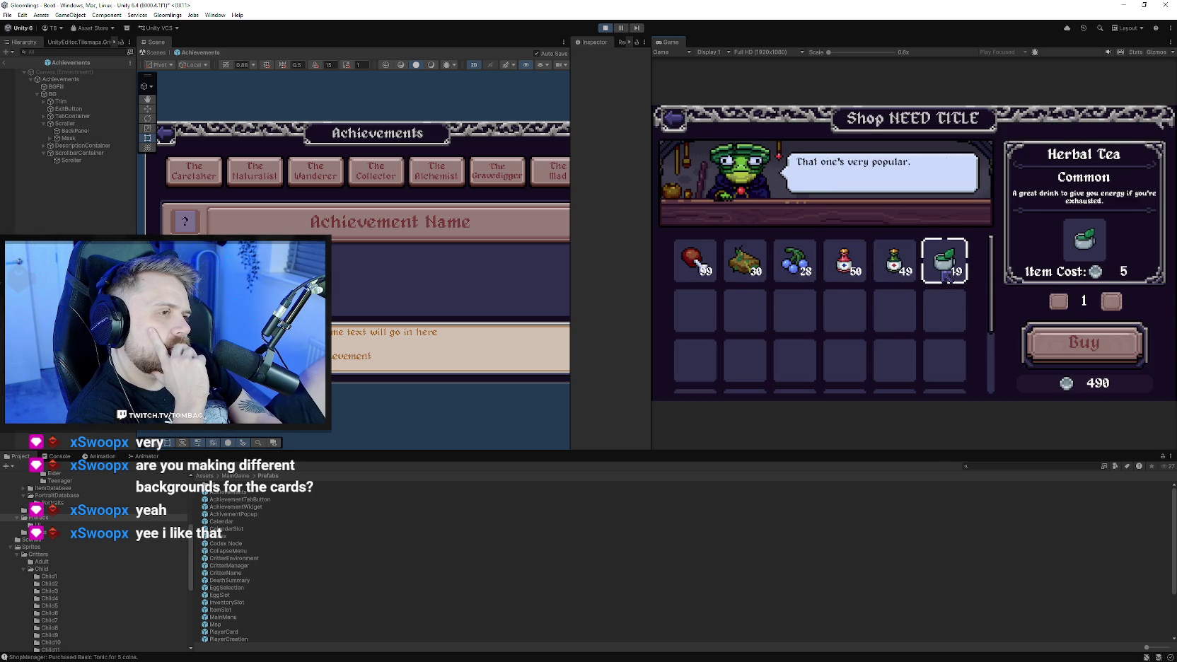
click(944, 273)
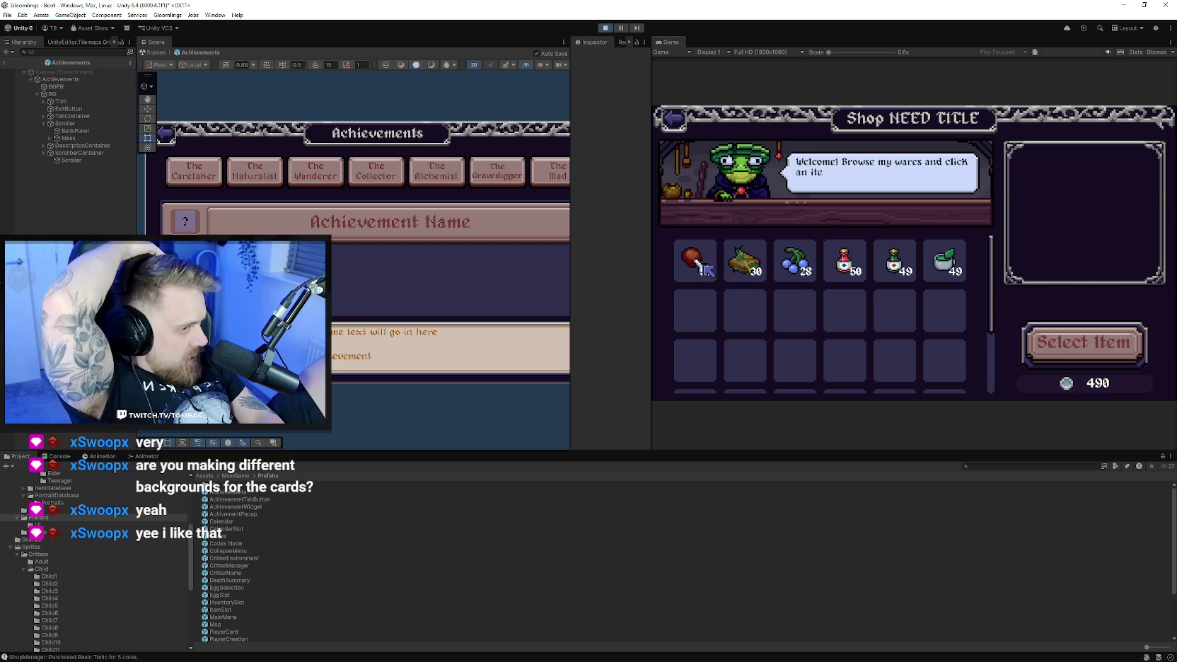
click(702, 268)
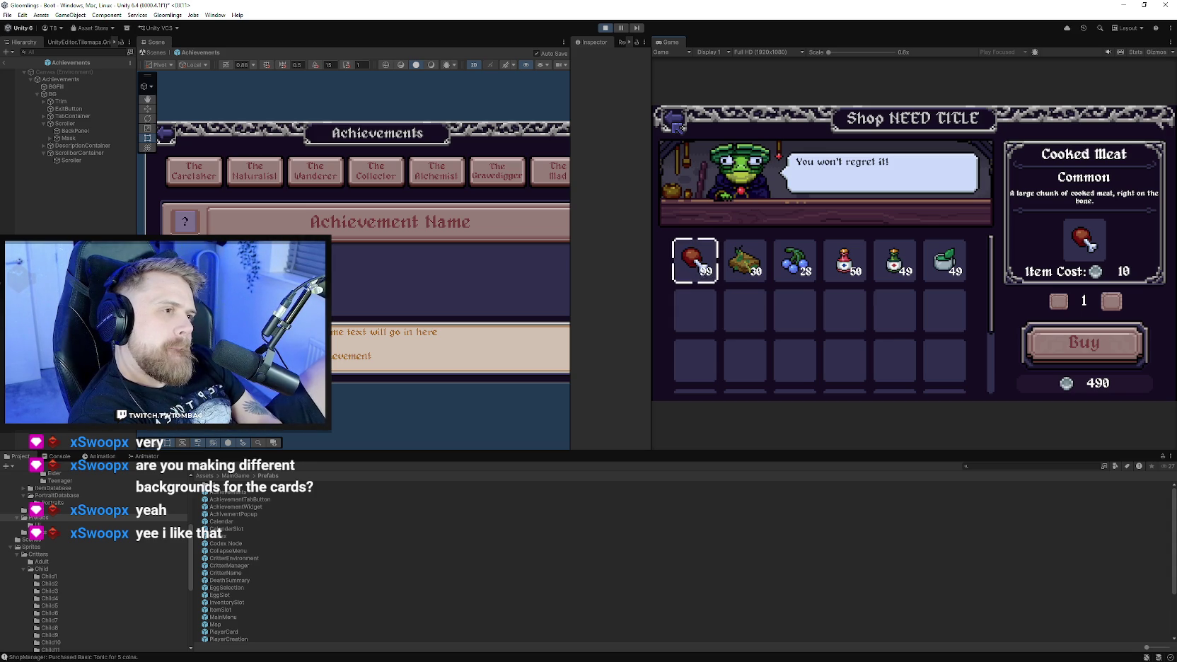
click(677, 124)
click(742, 353)
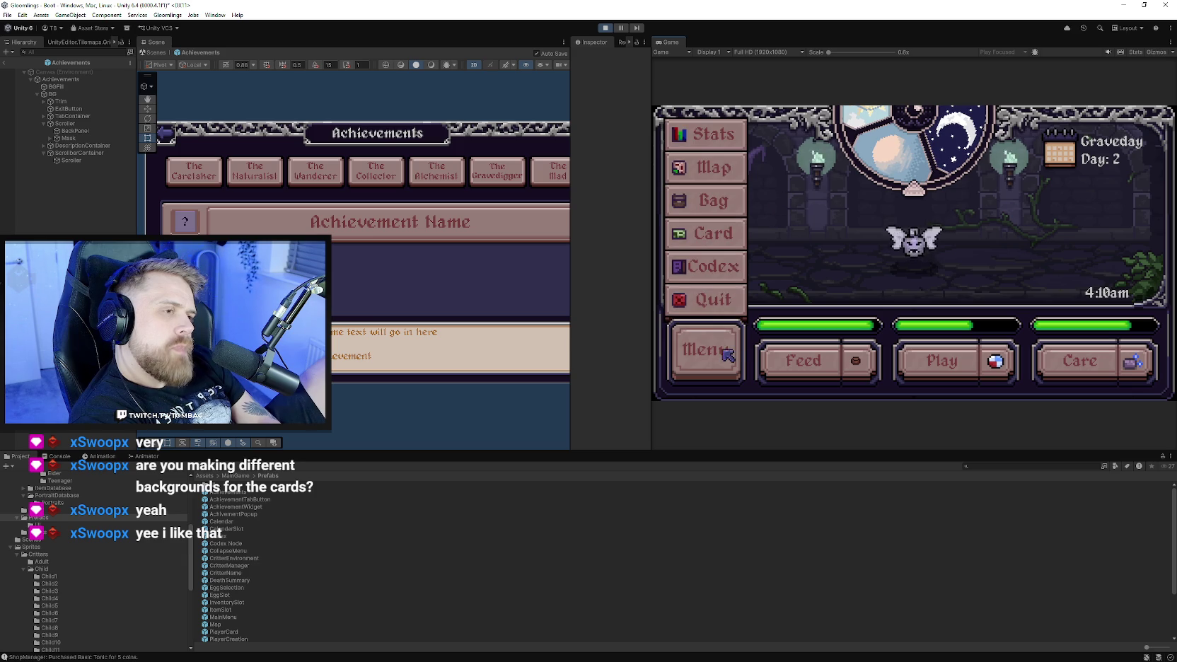
Glance at the world map, clean the critter's mess with Care, and exit Play mode.
click(724, 347)
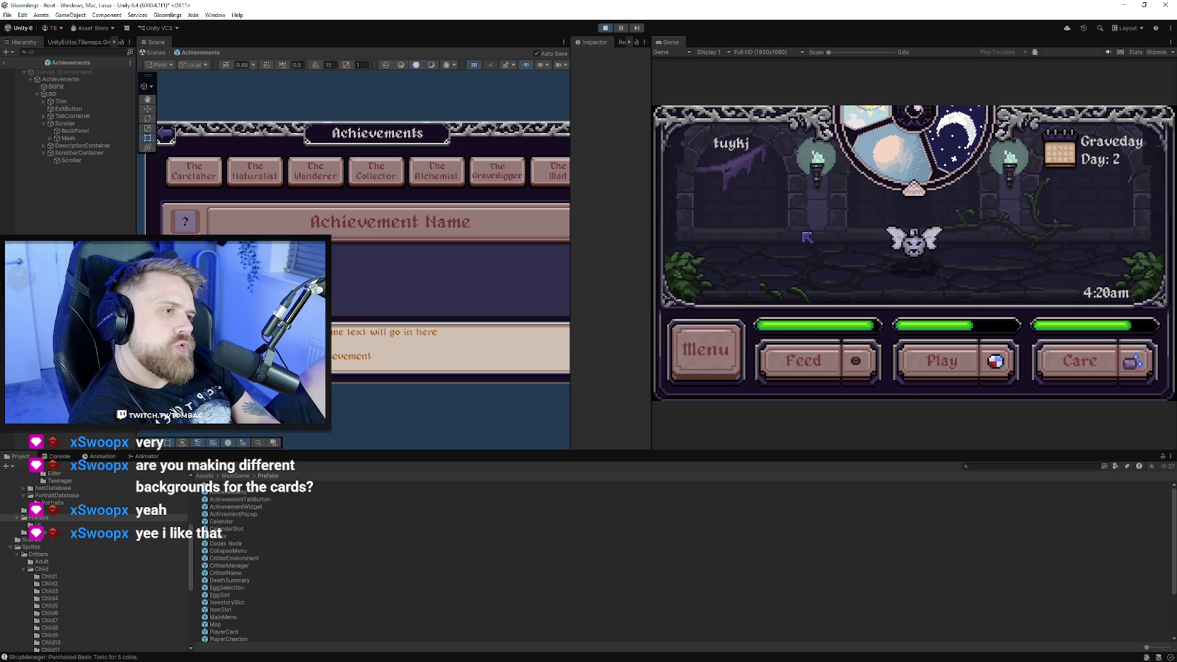
click(724, 350)
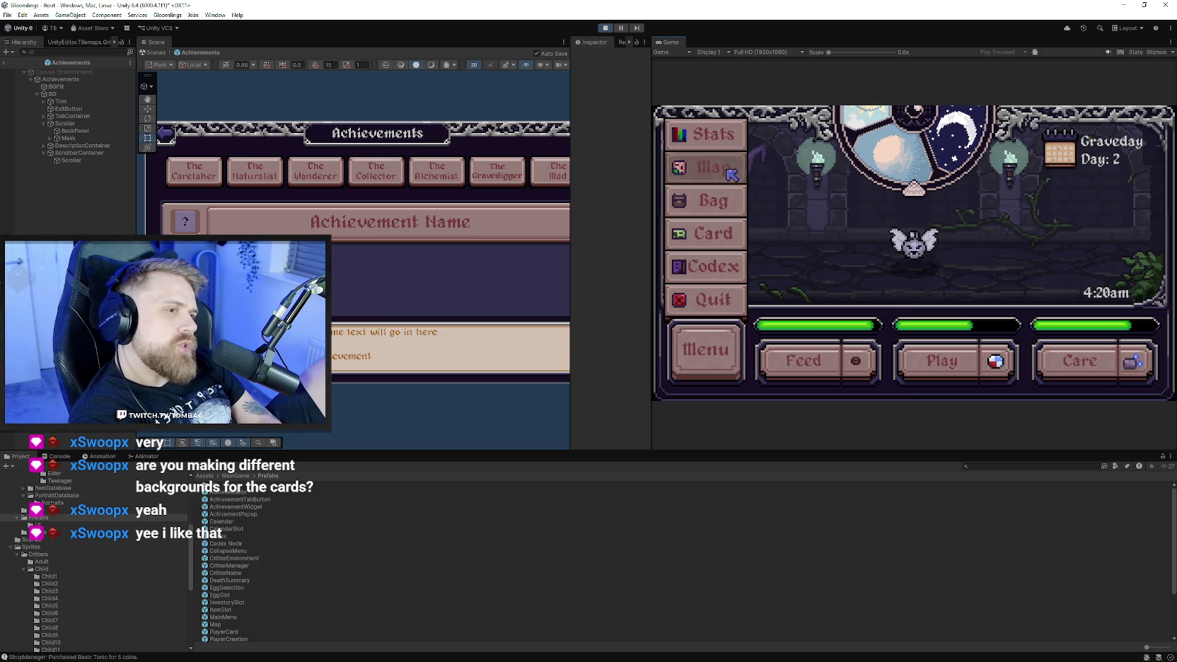
click(707, 171)
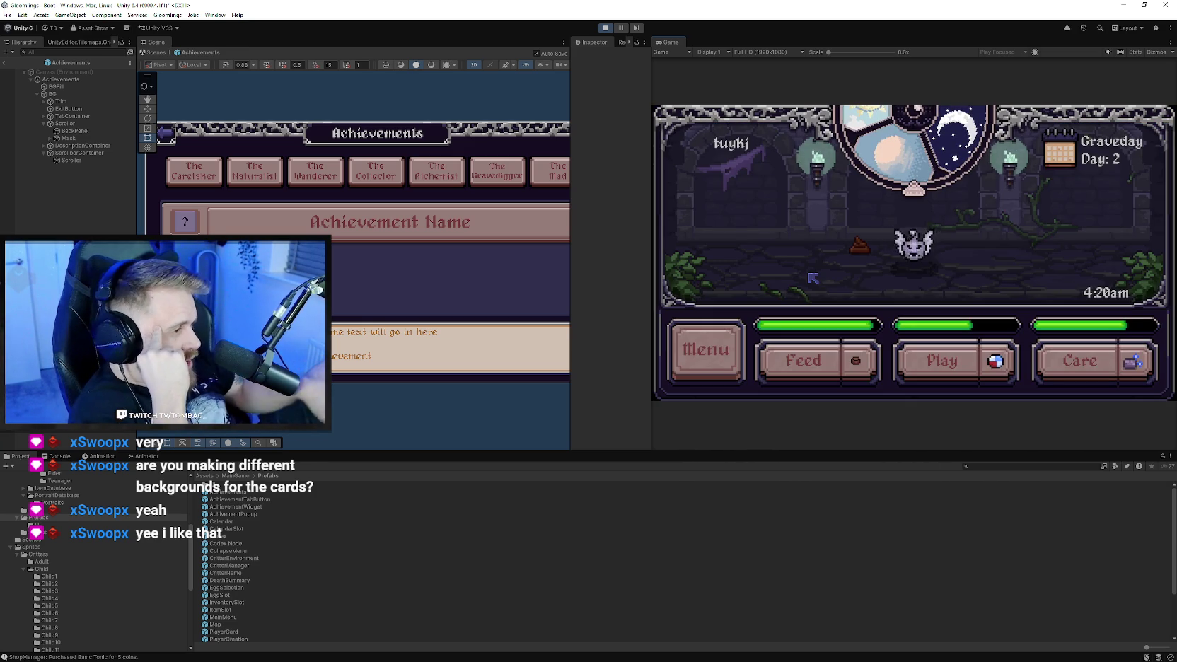
click(1114, 375)
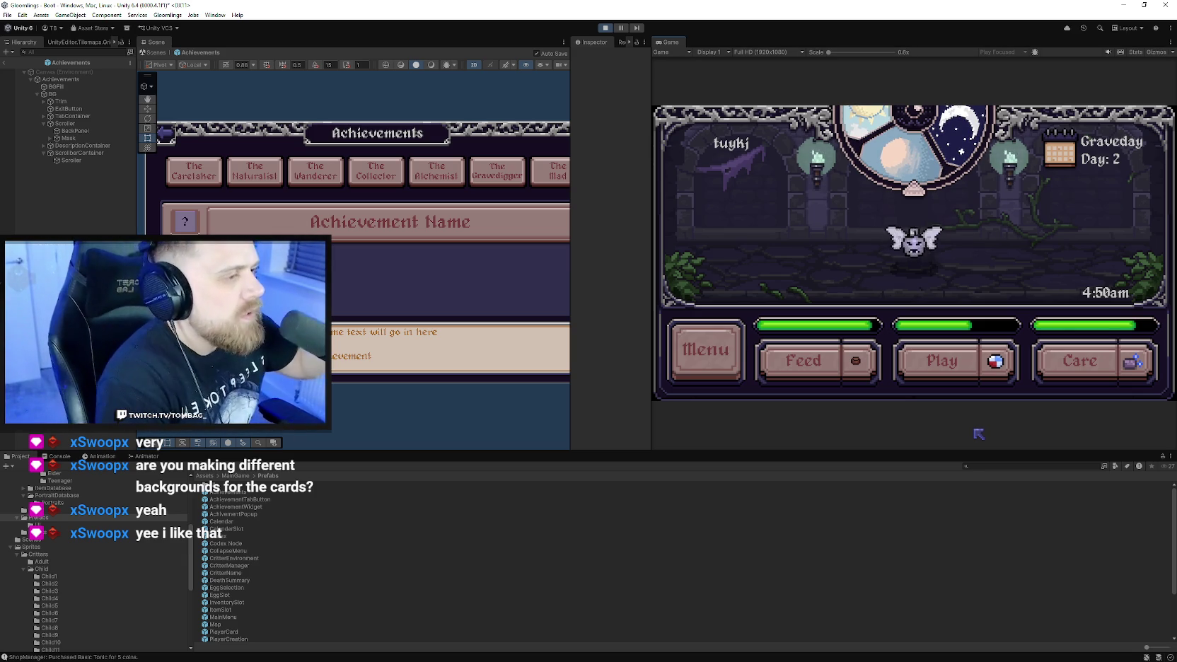
click(605, 28)
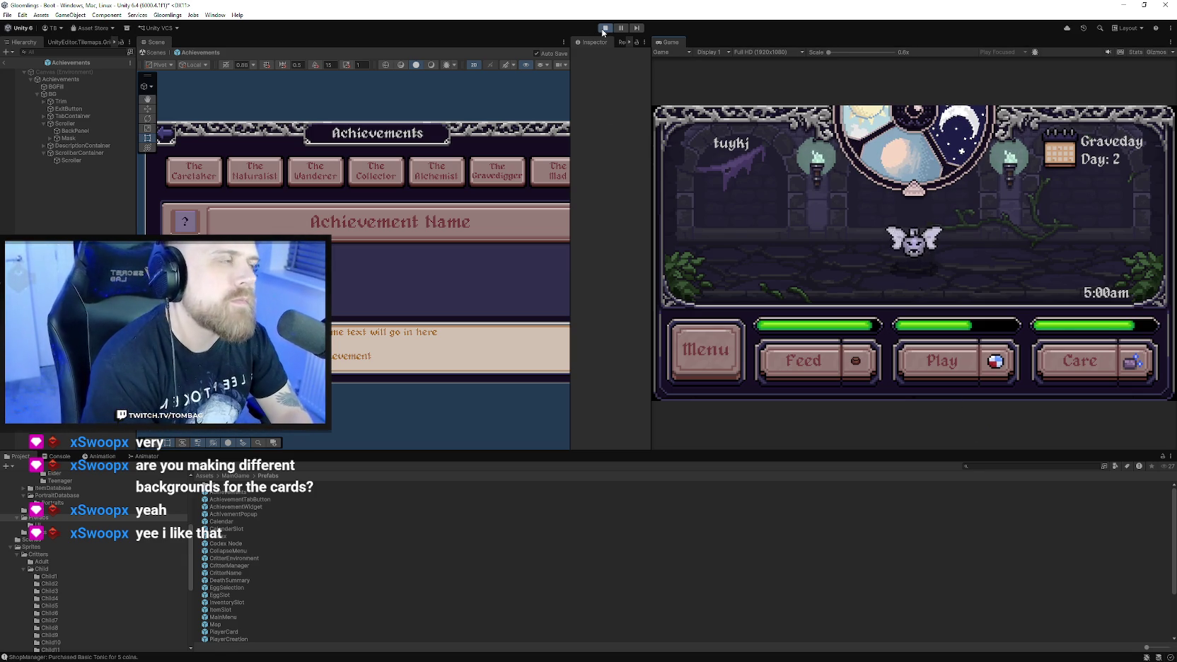
In Aseprite, step through Transition.aseprite frames 1–8, ending on the black first frame.
key(alt+Tab)
click(475, 27)
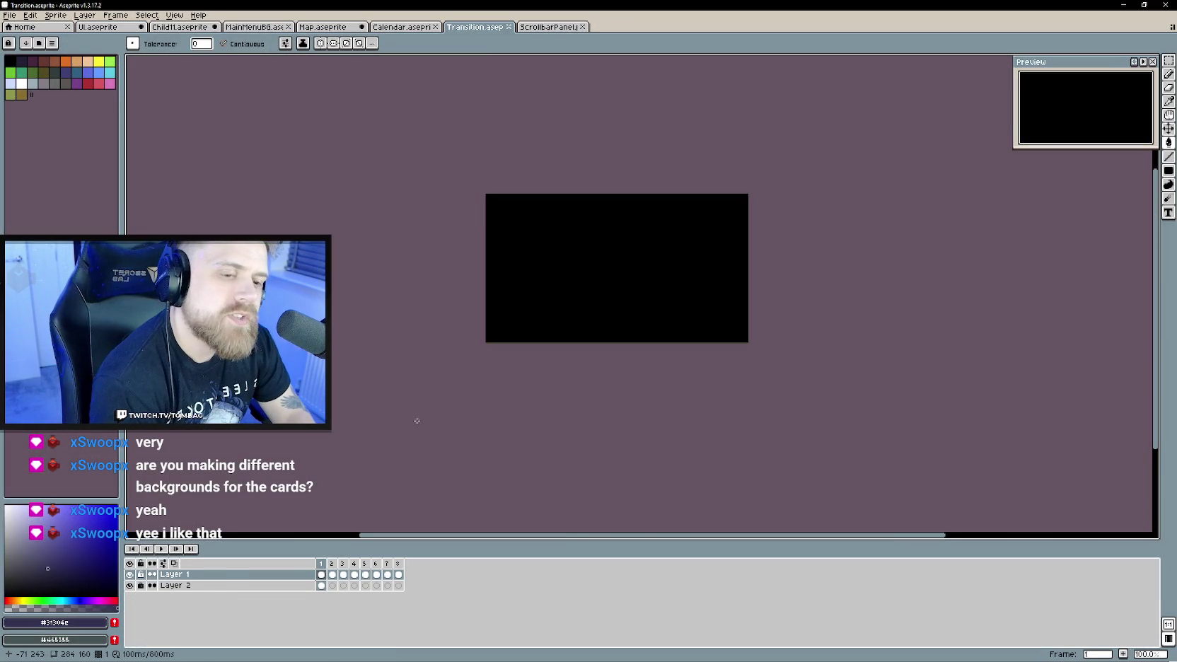
click(343, 564)
click(364, 564)
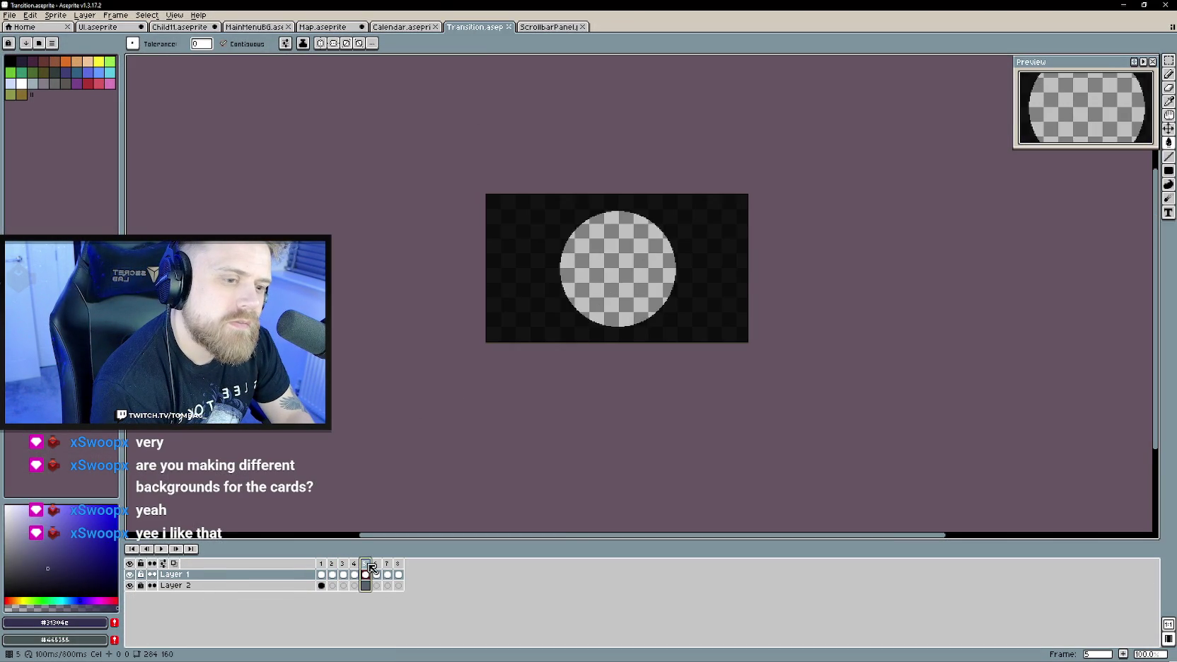
click(375, 564)
click(398, 563)
click(322, 564)
click(343, 563)
click(331, 564)
click(322, 564)
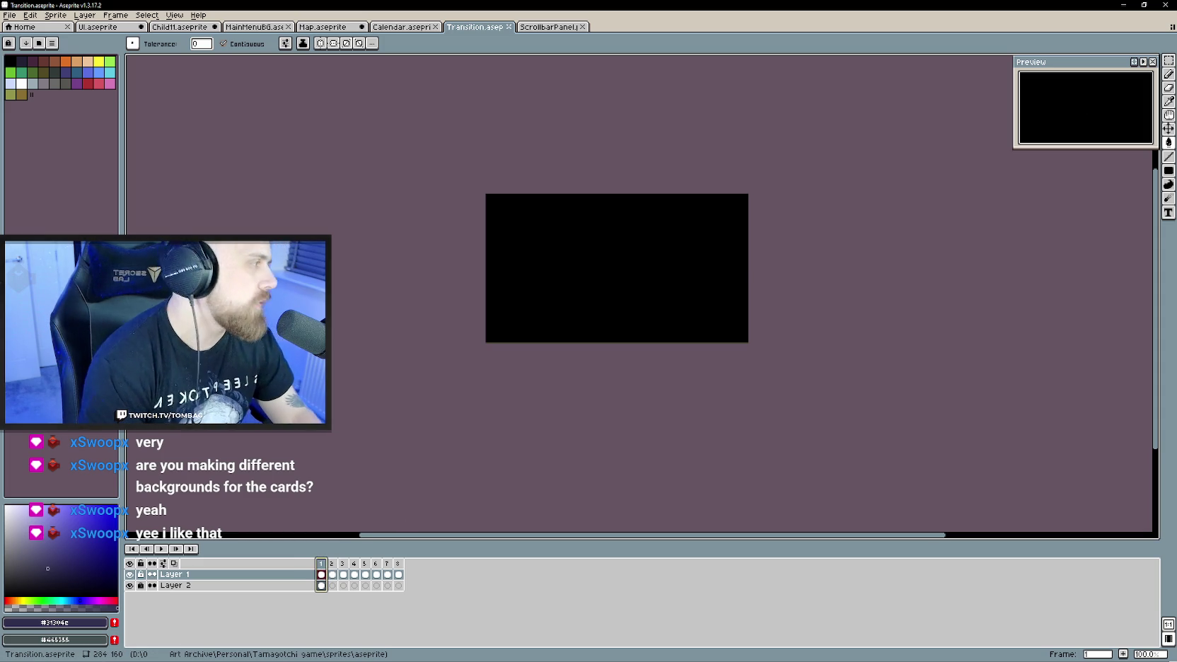
Look over the File export options, then bring up the ScrollbarPanel sprite.
click(10, 15)
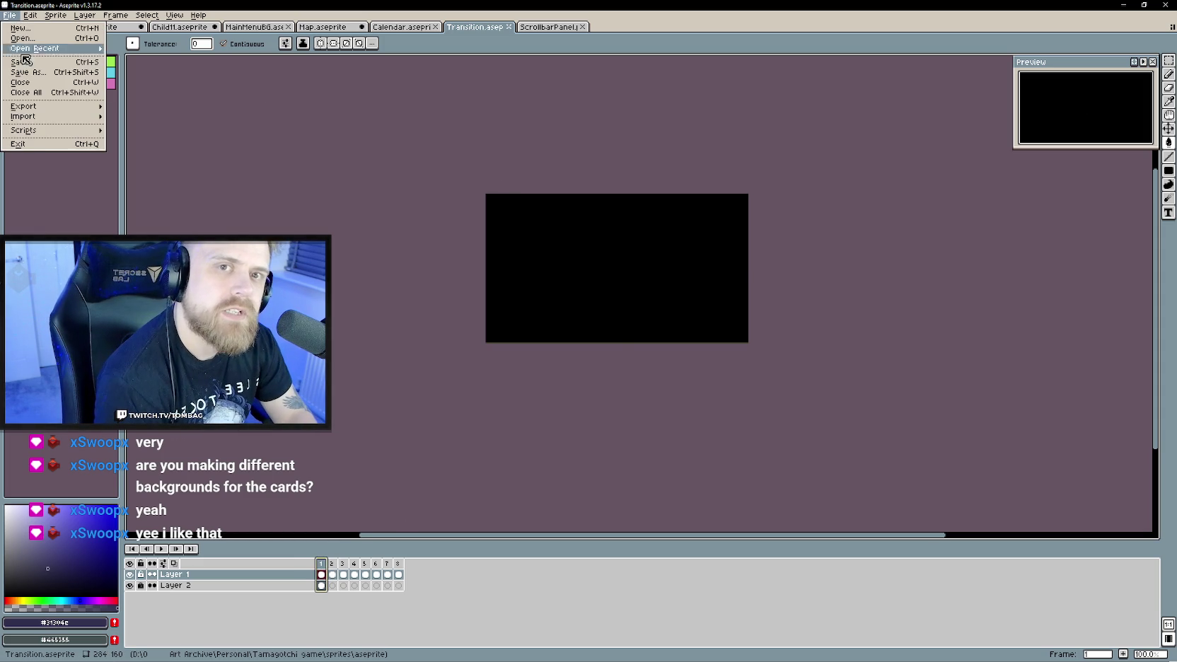
click(25, 67)
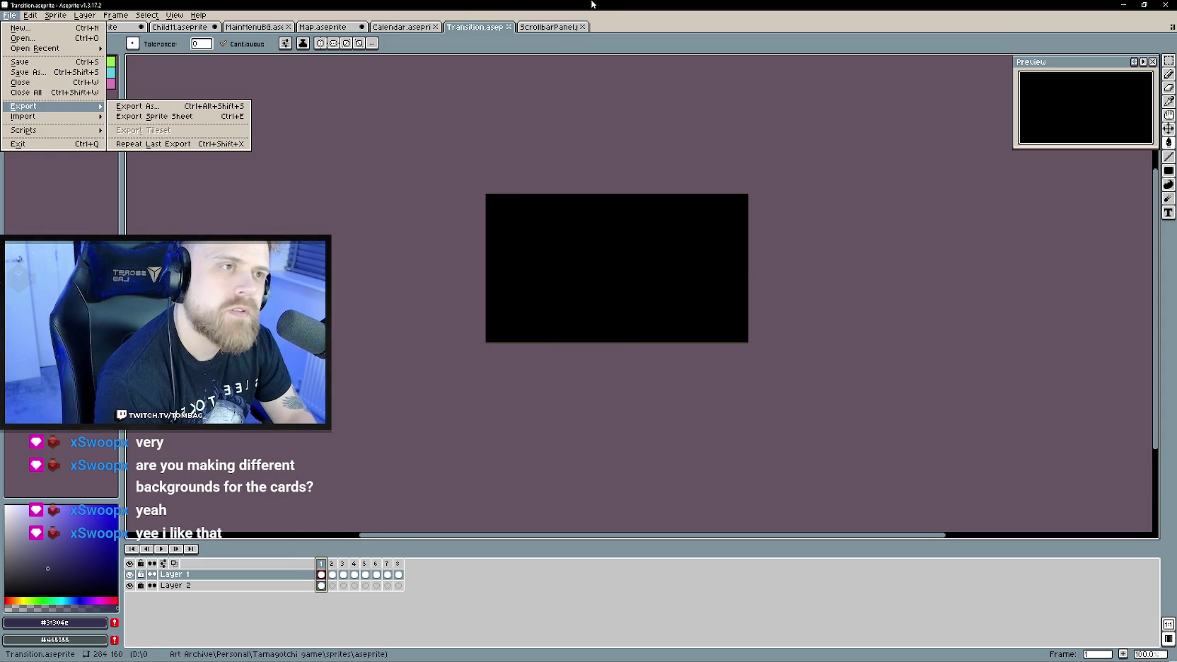
click(545, 28)
click(548, 29)
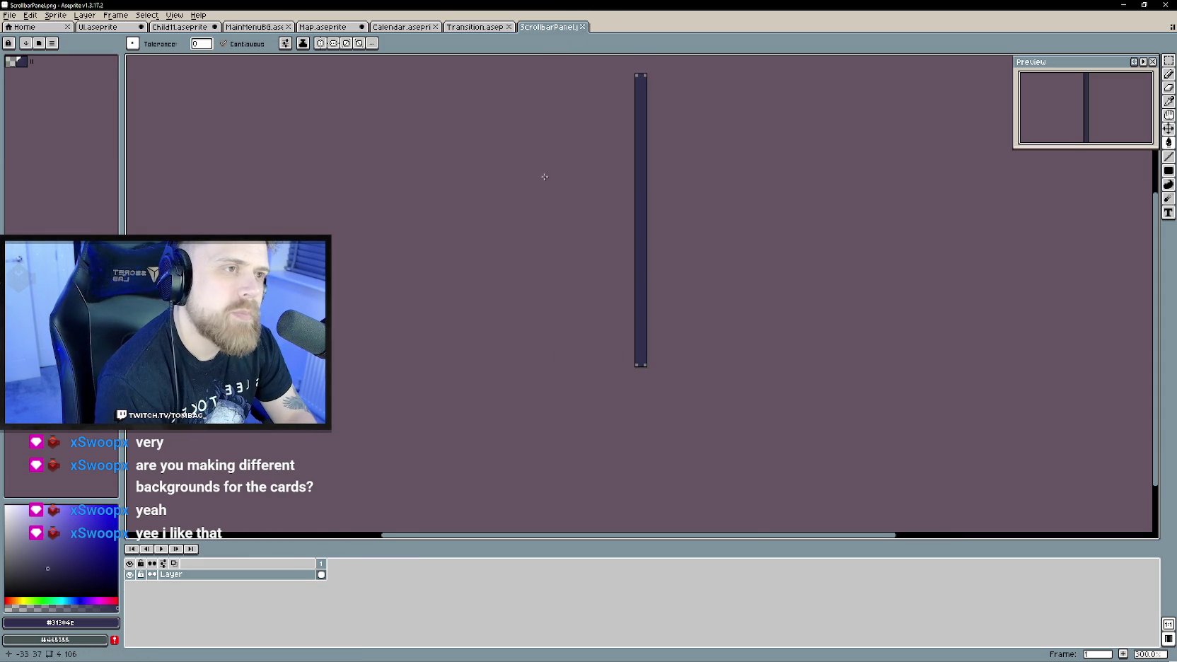
Close the ScrollbarPanel sprite and look at the Calendar and Map sprites.
click(583, 27)
click(389, 28)
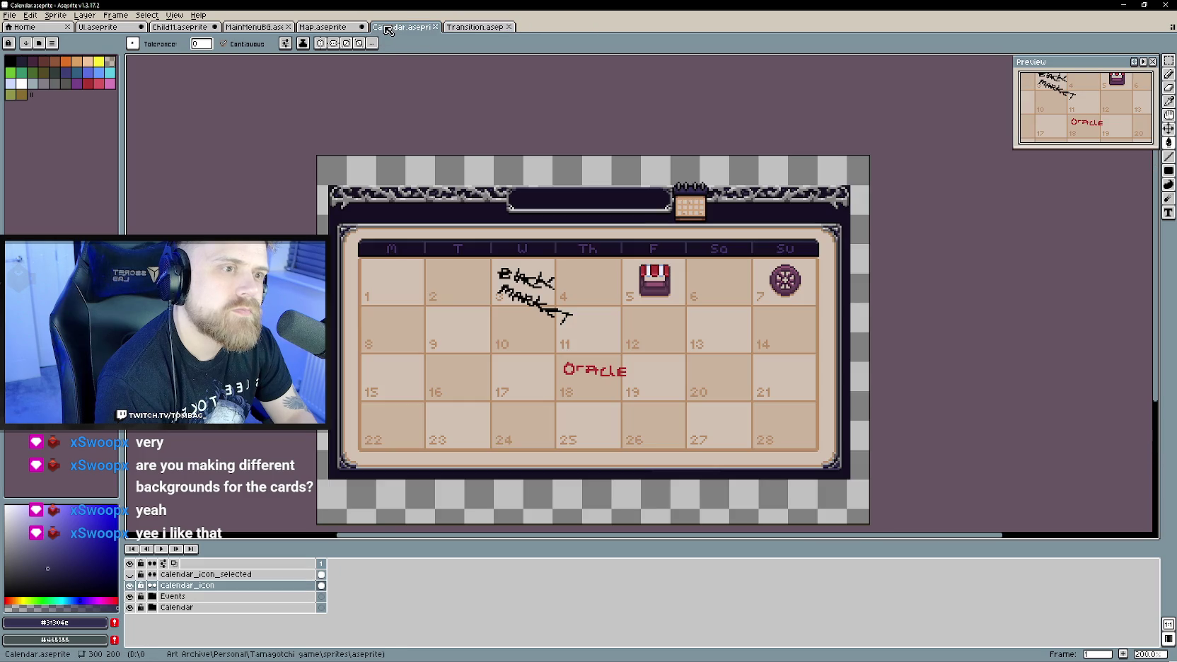
click(333, 30)
scroll(495, 163, down, 1)
scroll(537, 212, up, 1)
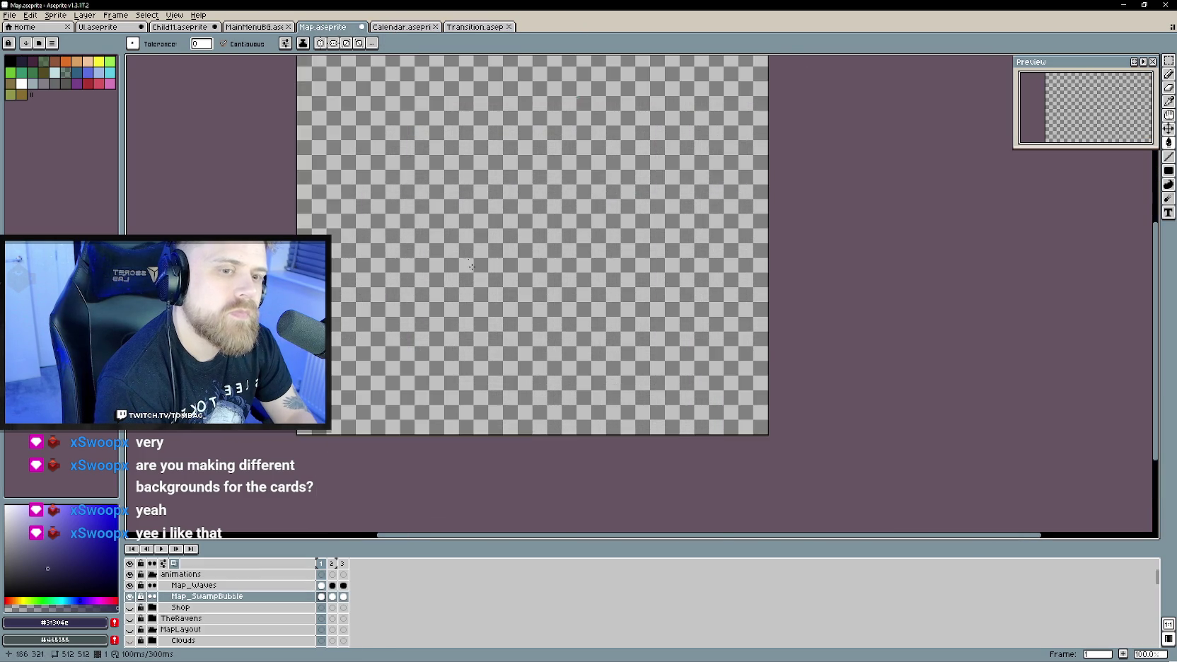
Make the MapLayout and Clouds layers visible, then return to Calendar and switch to Unity.
click(130, 628)
click(130, 640)
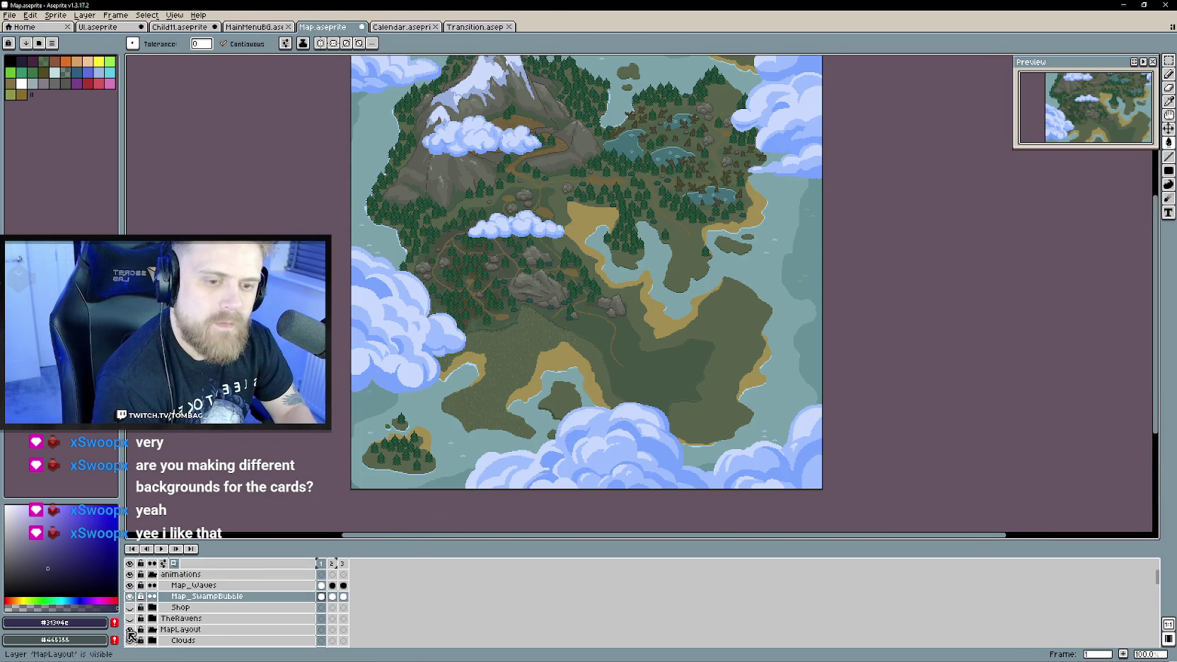
scroll(612, 266, down, 1)
scroll(612, 266, up, 1)
mouse_move(612, 266)
mouse_down()
mouse_move(634, 299)
mouse_move(655, 281)
mouse_up()
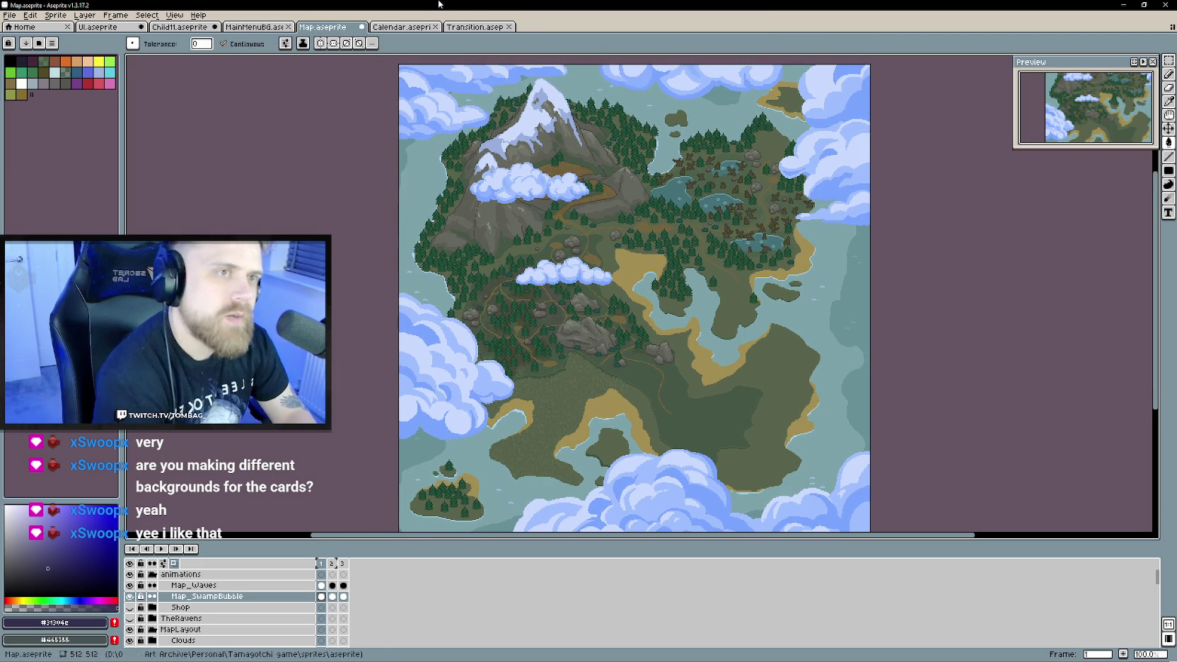
click(419, 27)
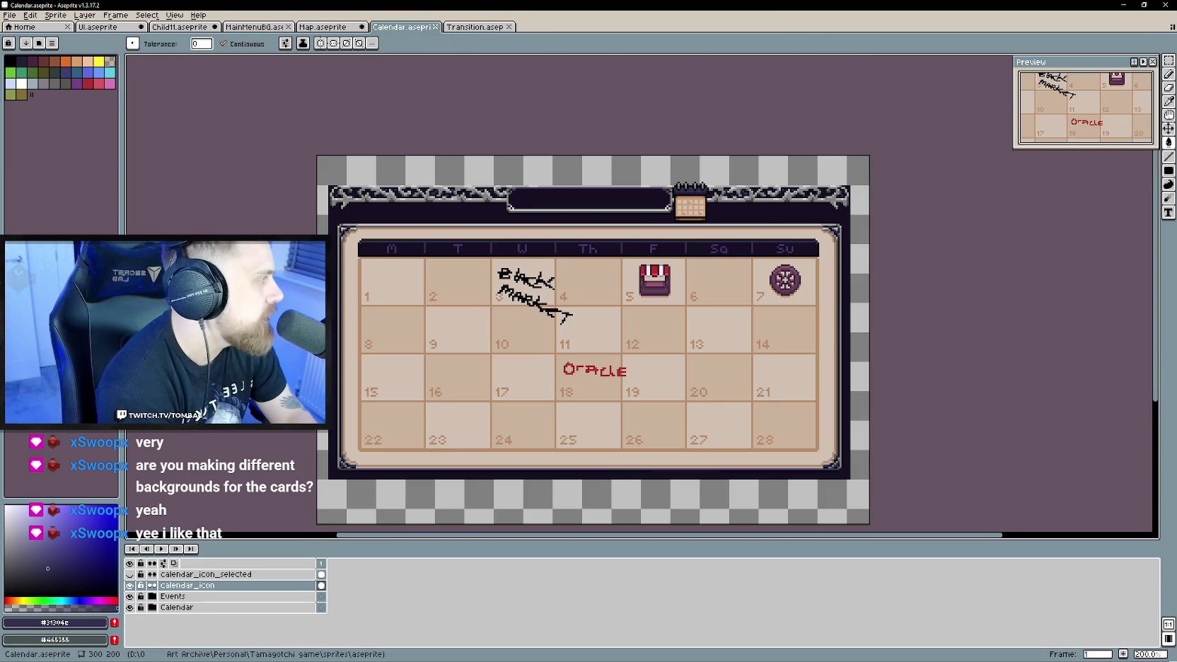
key(alt+Tab)
click(7, 14)
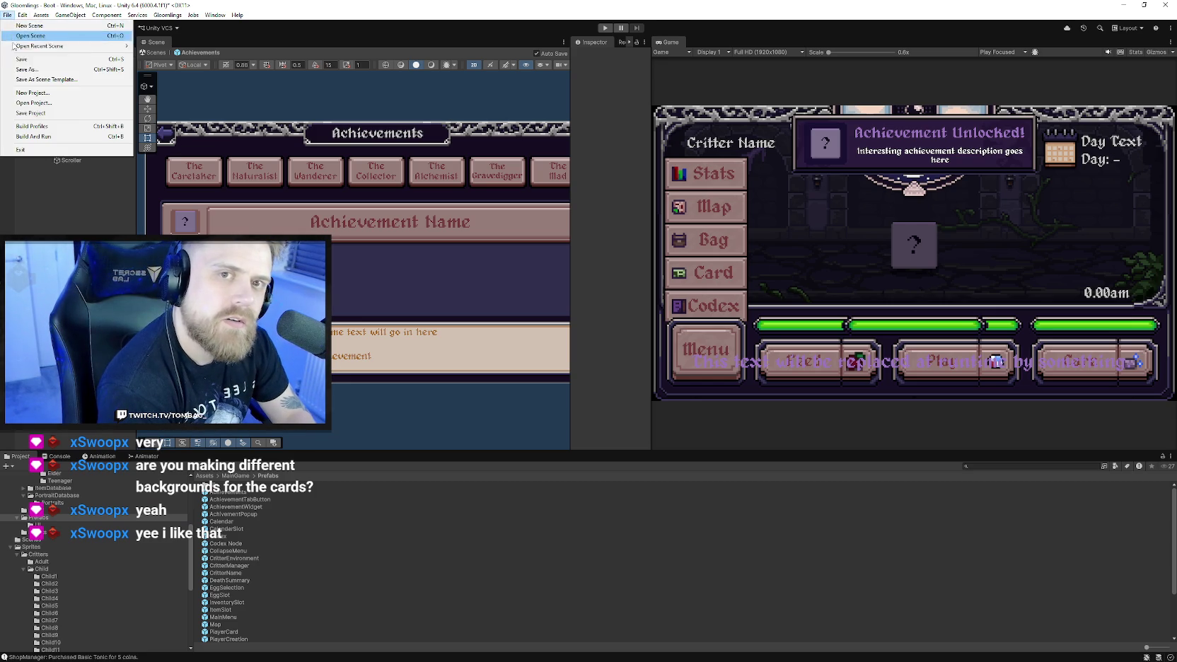
Close Unity's File menu and minimize the editor to reveal Aseprite.
key(Escape)
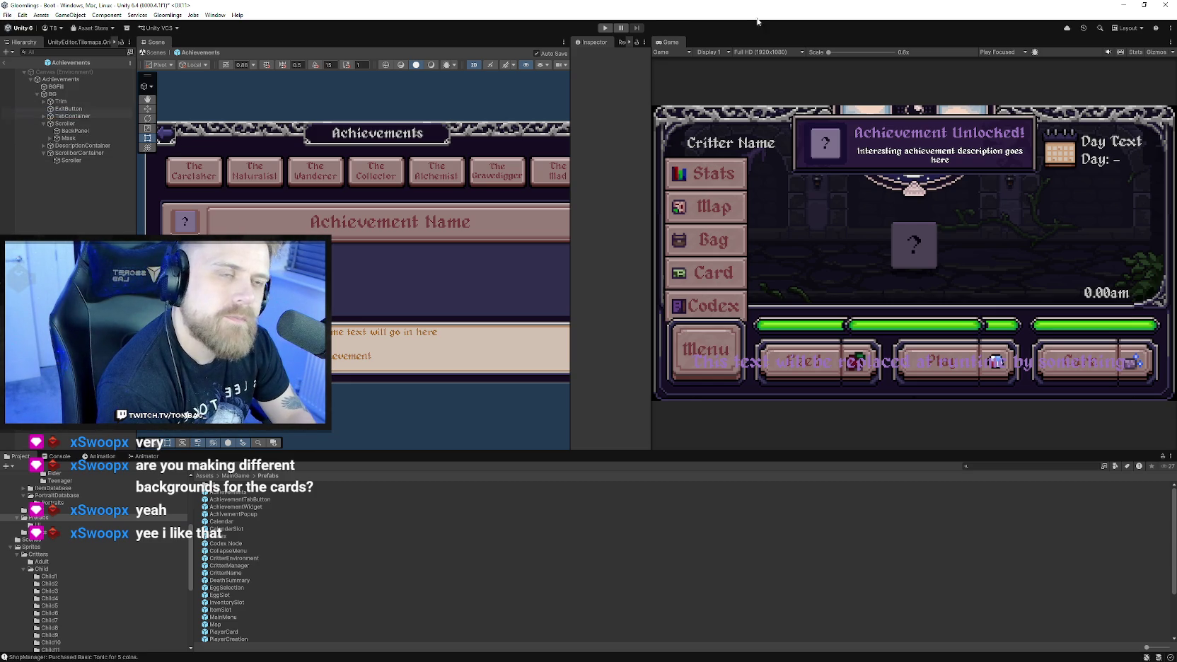
click(1122, 6)
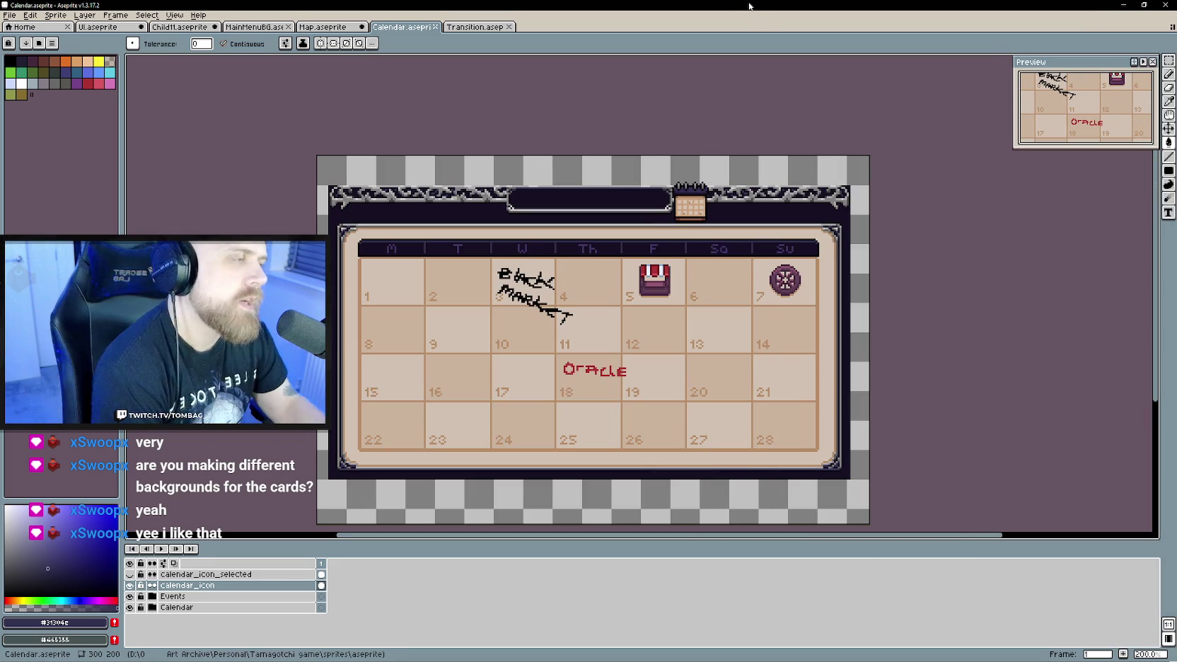